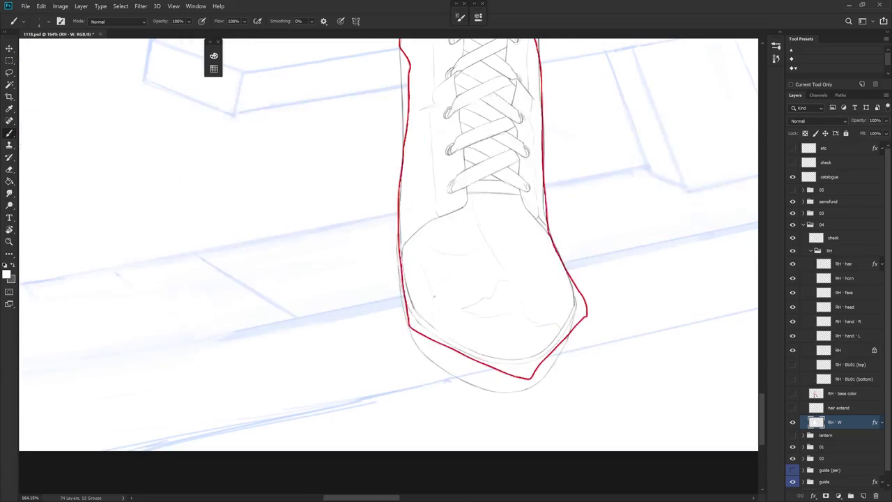
Step: Lasso the lower-left part of the toe outline, then deselect
{"action": "key", "text": "l"}
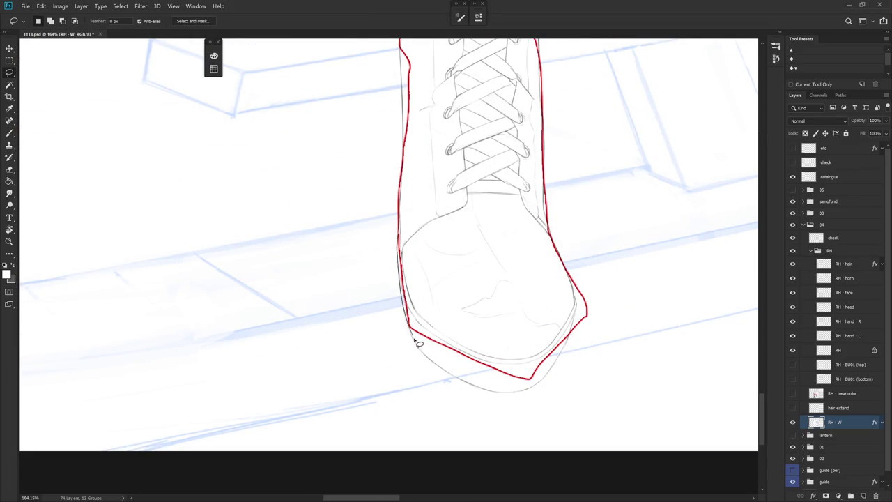
{"action": "left_click_drag", "start_coordinate": [446, 234], "coordinate": [418, 335]}
{"action": "key", "text": "ctrl+d"}
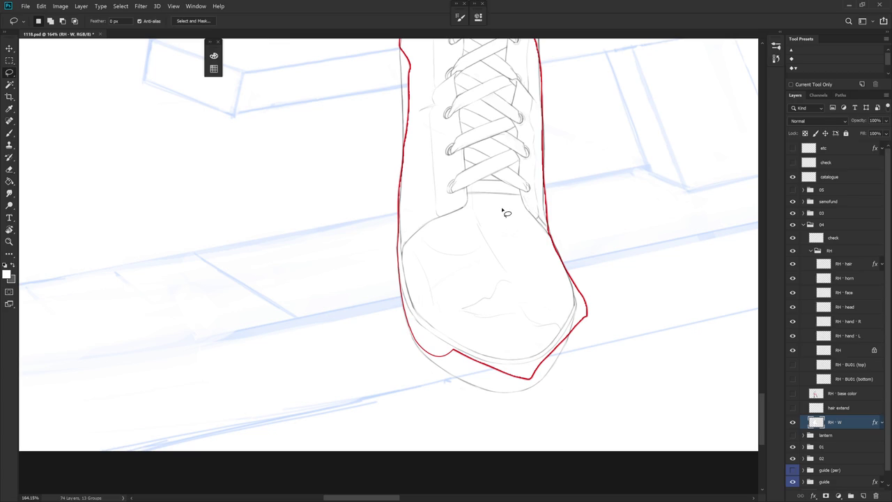
{"action": "scroll", "coordinate": [432, 293], "scroll_direction": "down", "scroll_amount": 1}
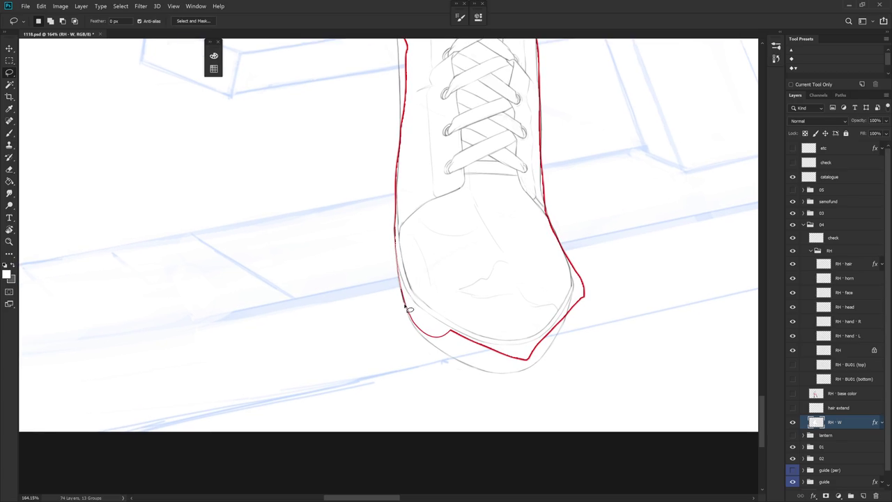
Step: Fill the enclosed toe area to redraw the red outline, then tilt the view
{"action": "left_click_drag", "start_coordinate": [414, 324], "coordinate": [514, 283]}
{"action": "key", "text": "alt+BackSpace"}
{"action": "key", "text": "ctrl+d"}
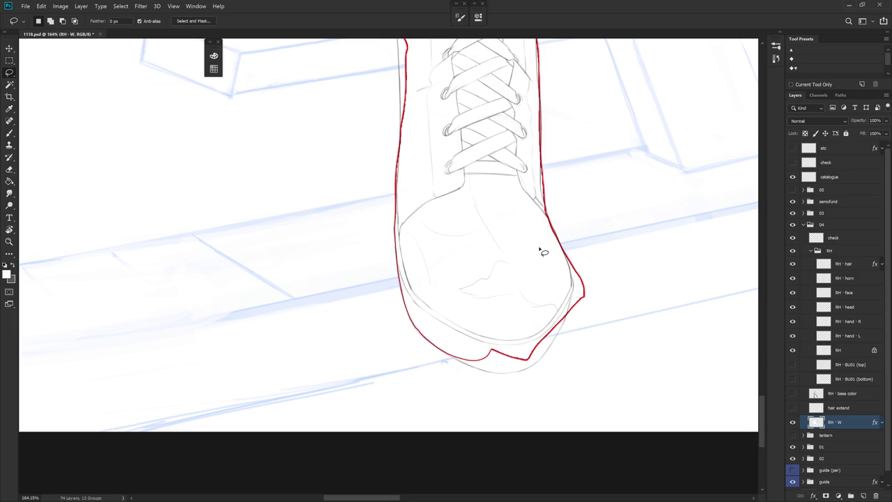
{"action": "mouse_move", "coordinate": [521, 375]}
{"action": "left_mouse_down"}
{"action": "mouse_move", "coordinate": [440, 300]}
{"action": "mouse_move", "coordinate": [410, 289]}
{"action": "left_mouse_up"}
{"action": "key", "text": "b"}
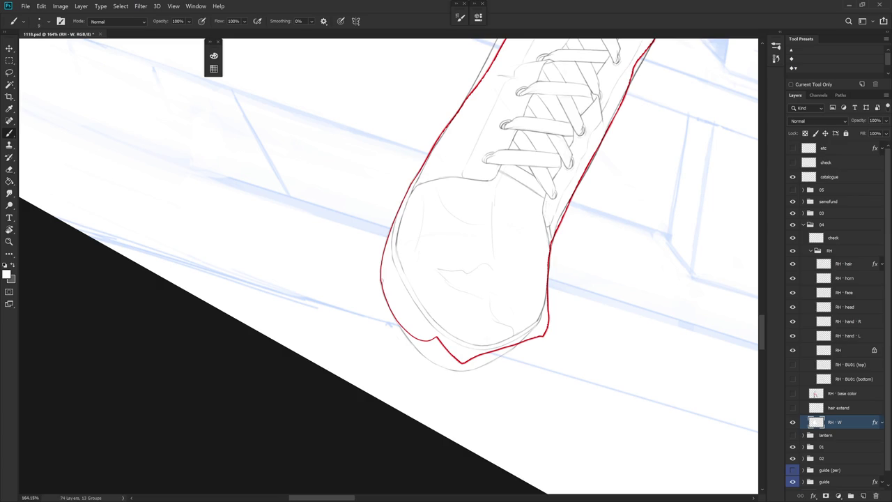
Step: Lasso the uneven toe outline and shift it into a smoother curve
{"action": "mouse_move", "coordinate": [412, 317]}
{"action": "left_mouse_down"}
{"action": "mouse_move", "coordinate": [393, 253]}
{"action": "mouse_move", "coordinate": [401, 307]}
{"action": "mouse_move", "coordinate": [439, 344]}
{"action": "mouse_move", "coordinate": [470, 274]}
{"action": "left_mouse_up"}
{"action": "key", "text": "l"}
{"action": "left_click_drag", "start_coordinate": [486, 237], "coordinate": [484, 237]}
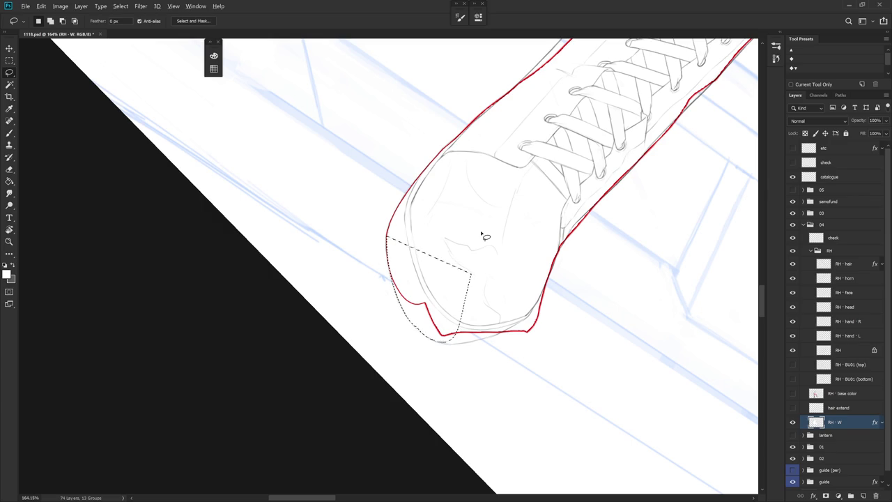
{"action": "key", "text": "ctrl+d"}
{"action": "key", "text": "b"}
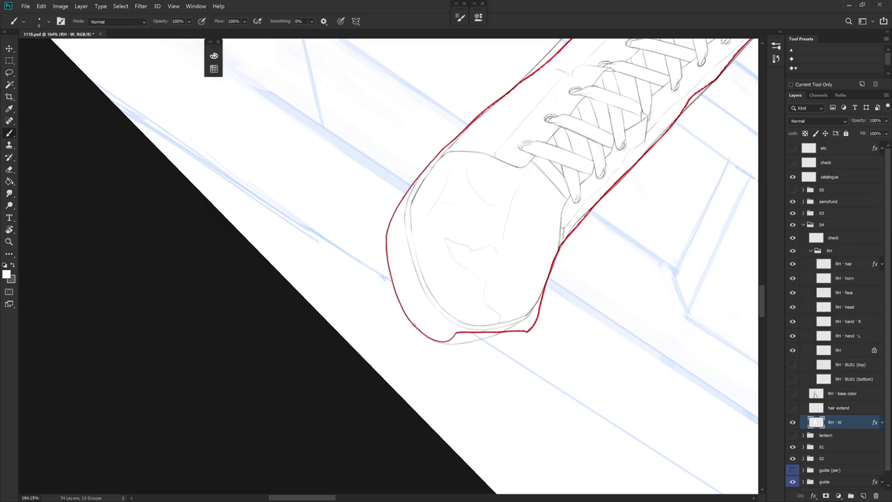
Step: Rotate the view so the boot points down, then lasso its left edge
{"action": "scroll", "coordinate": [435, 332], "scroll_direction": "down", "scroll_amount": 2}
{"action": "scroll", "coordinate": [500, 352], "scroll_direction": "down", "scroll_amount": 3}
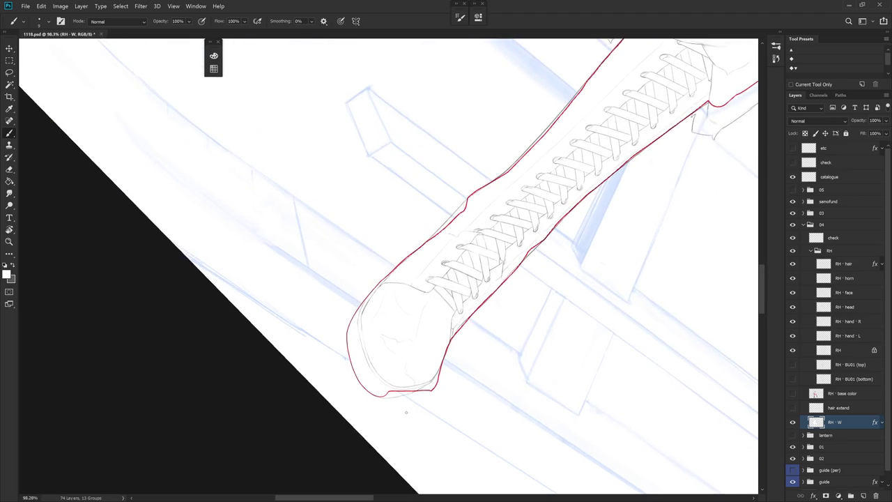
{"action": "key", "text": "r"}
{"action": "left_click_drag", "start_coordinate": [406, 408], "coordinate": [536, 302]}
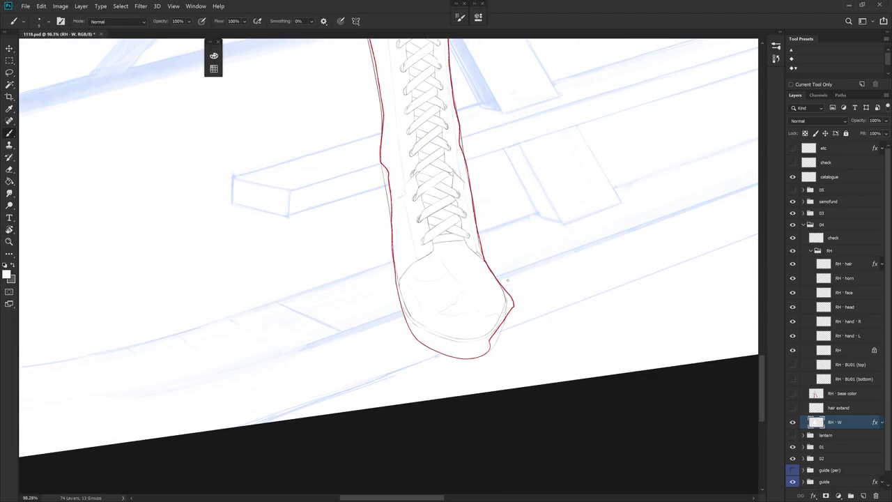
{"action": "scroll", "coordinate": [509, 281], "scroll_direction": "up", "scroll_amount": 2}
{"action": "scroll", "coordinate": [483, 297], "scroll_direction": "up", "scroll_amount": 2}
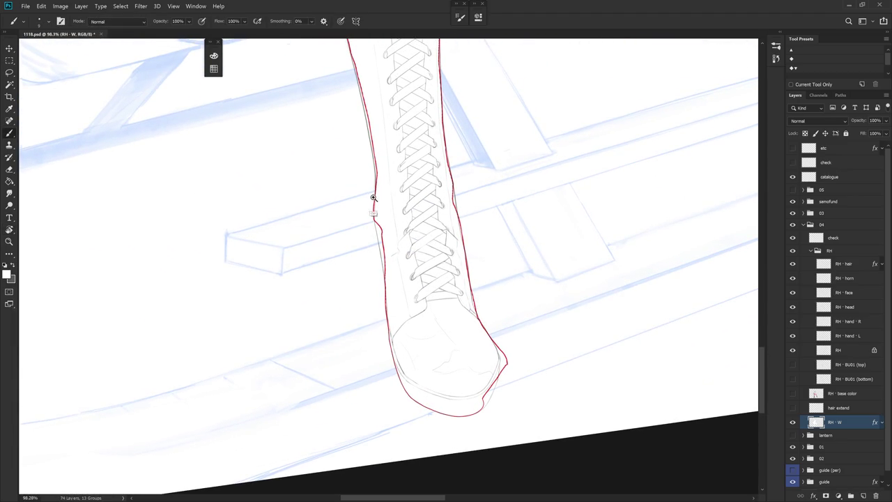
{"action": "scroll", "coordinate": [374, 202], "scroll_direction": "up", "scroll_amount": 2}
{"action": "key", "text": "l"}
{"action": "mouse_move", "coordinate": [378, 252]}
{"action": "left_mouse_down"}
{"action": "mouse_move", "coordinate": [393, 315]}
{"action": "mouse_move", "coordinate": [393, 403]}
{"action": "mouse_move", "coordinate": [392, 343]}
{"action": "left_mouse_up"}
{"action": "scroll", "coordinate": [408, 389], "scroll_direction": "down", "scroll_amount": 1}
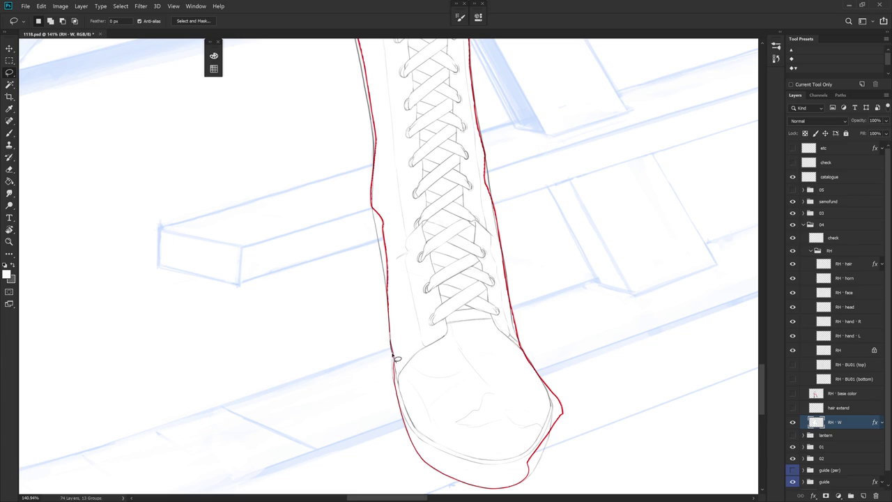
Step: Select the red line along the boot's lower-left edge and delete it
{"action": "mouse_move", "coordinate": [396, 365]}
{"action": "left_mouse_down"}
{"action": "mouse_move", "coordinate": [395, 380]}
{"action": "mouse_move", "coordinate": [438, 335]}
{"action": "mouse_move", "coordinate": [428, 309]}
{"action": "left_mouse_up"}
{"action": "key", "text": "b"}
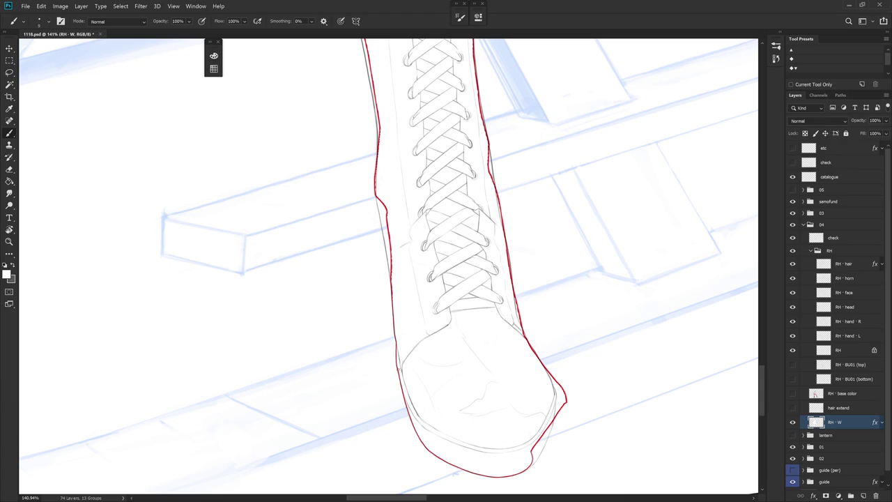
{"action": "left_click_drag", "start_coordinate": [398, 282], "coordinate": [394, 337]}
{"action": "key", "text": "l"}
{"action": "mouse_move", "coordinate": [382, 231]}
{"action": "left_mouse_down"}
{"action": "mouse_move", "coordinate": [400, 367]}
{"action": "mouse_move", "coordinate": [432, 265]}
{"action": "left_mouse_up"}
{"action": "key", "text": "Delete"}
{"action": "key", "text": "ctrl+d"}
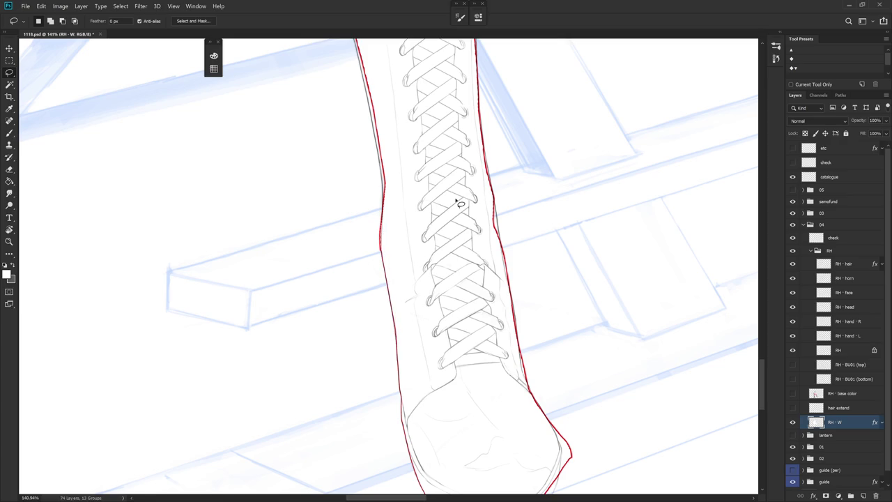
{"action": "key", "text": "b"}
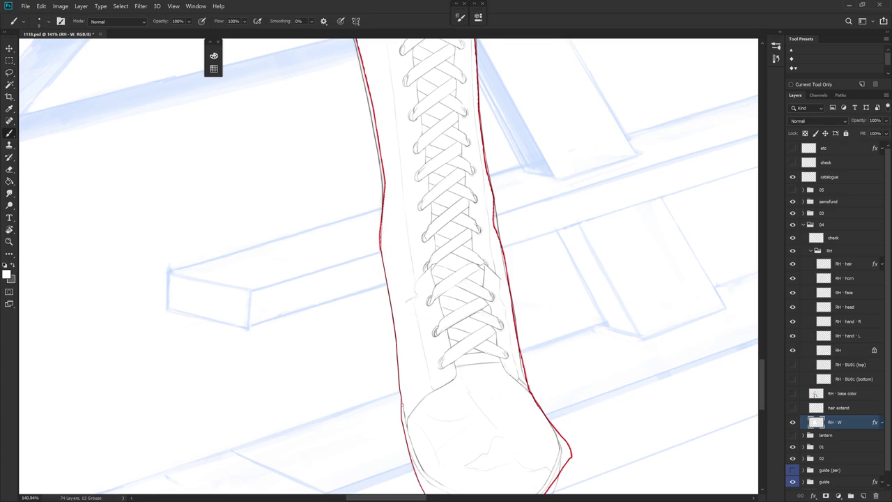
Step: Lasso and delete the red line higher up the boot's left edge
{"action": "scroll", "coordinate": [407, 301], "scroll_direction": "up", "scroll_amount": 2}
{"action": "scroll", "coordinate": [409, 253], "scroll_direction": "up", "scroll_amount": 2}
{"action": "key", "text": "l"}
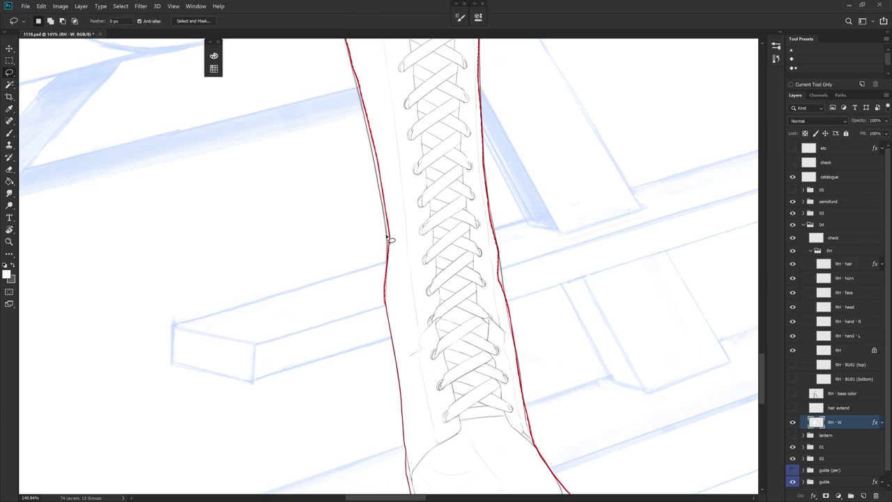
{"action": "left_click_drag", "start_coordinate": [388, 299], "coordinate": [389, 249]}
{"action": "scroll", "coordinate": [393, 153], "scroll_direction": "up", "scroll_amount": 2}
{"action": "mouse_move", "coordinate": [375, 115]}
{"action": "left_mouse_down"}
{"action": "mouse_move", "coordinate": [414, 320]}
{"action": "mouse_move", "coordinate": [452, 249]}
{"action": "mouse_move", "coordinate": [434, 90]}
{"action": "left_mouse_up"}
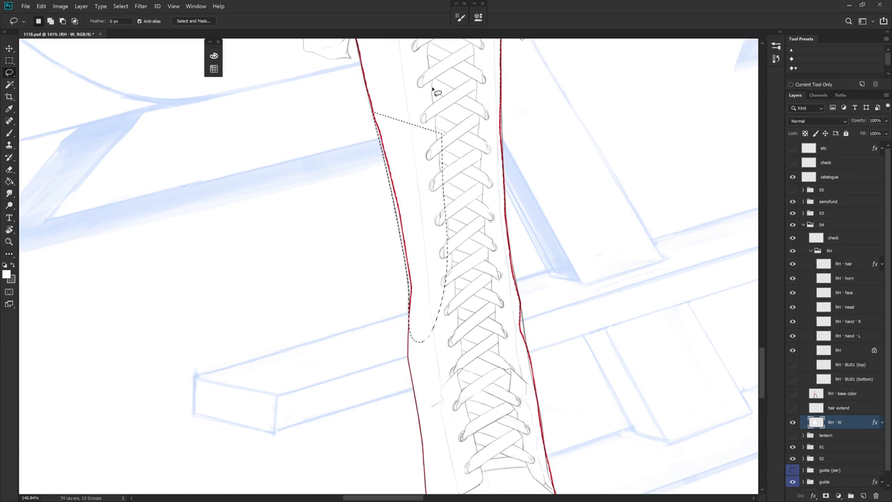
{"action": "key", "text": "Delete"}
Step: Clear the outline stretch from the boot top down the left edge
{"action": "left_click_drag", "start_coordinate": [431, 352], "coordinate": [432, 364]}
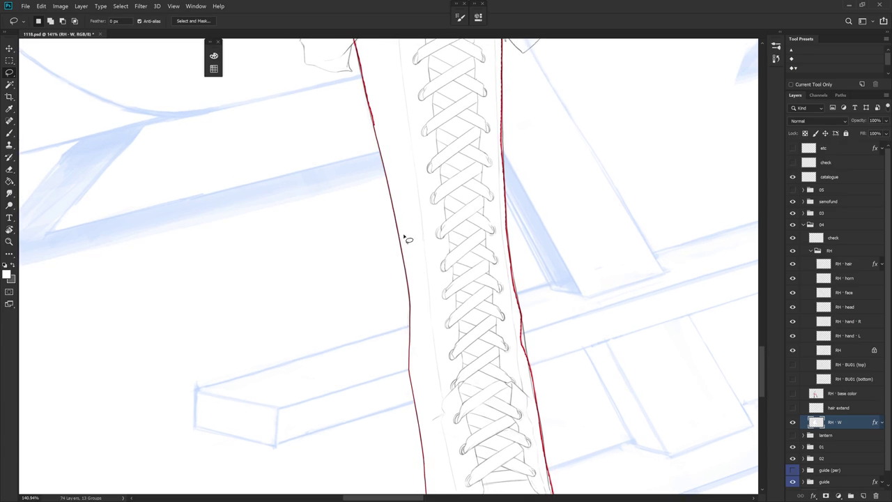
{"action": "left_click_drag", "start_coordinate": [389, 120], "coordinate": [423, 273]}
{"action": "mouse_move", "coordinate": [385, 180]}
{"action": "left_mouse_down"}
{"action": "mouse_move", "coordinate": [411, 277]}
{"action": "mouse_move", "coordinate": [434, 254]}
{"action": "mouse_move", "coordinate": [424, 119]}
{"action": "left_mouse_up"}
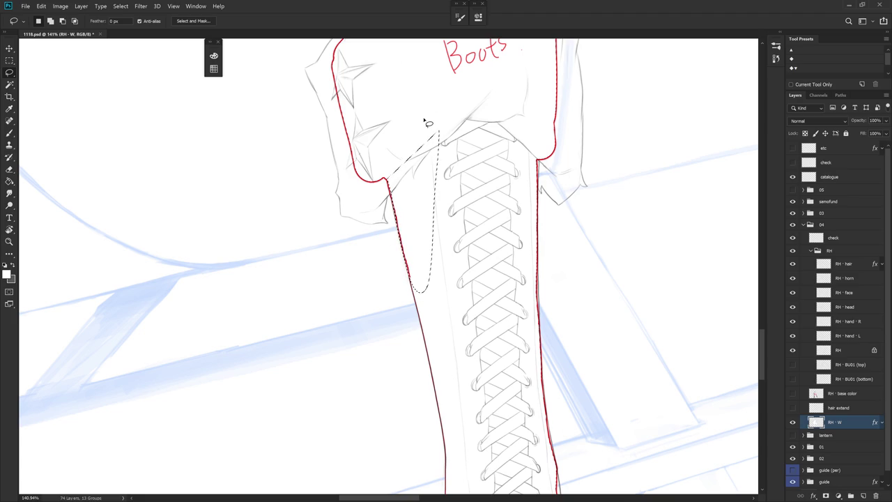
{"action": "key", "text": "ctrl+d"}
{"action": "key", "text": "b"}
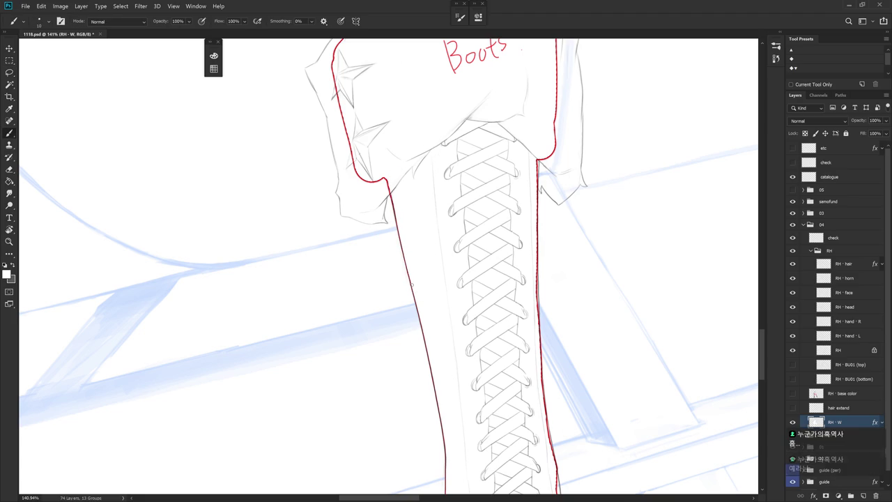
{"action": "left_click_drag", "start_coordinate": [594, 224], "coordinate": [566, 200]}
{"action": "left_click", "coordinate": [816, 421], "text": "ctrl"}
{"action": "left_click_drag", "start_coordinate": [588, 350], "coordinate": [566, 346]}
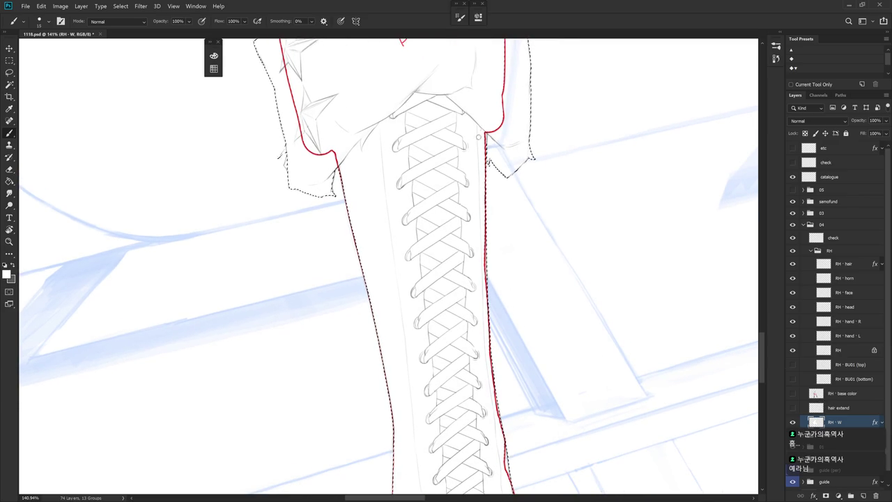
{"action": "scroll", "coordinate": [496, 391], "scroll_direction": "down", "scroll_amount": 5}
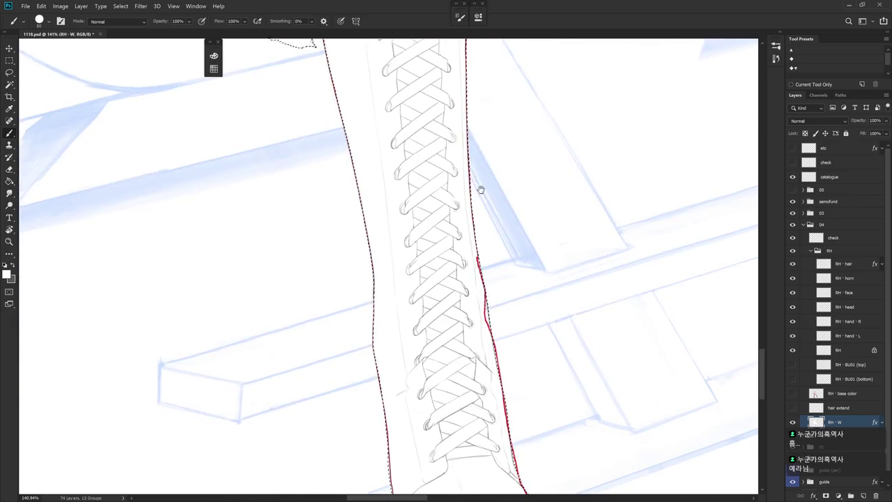
{"action": "left_click_drag", "start_coordinate": [507, 404], "coordinate": [473, 210]}
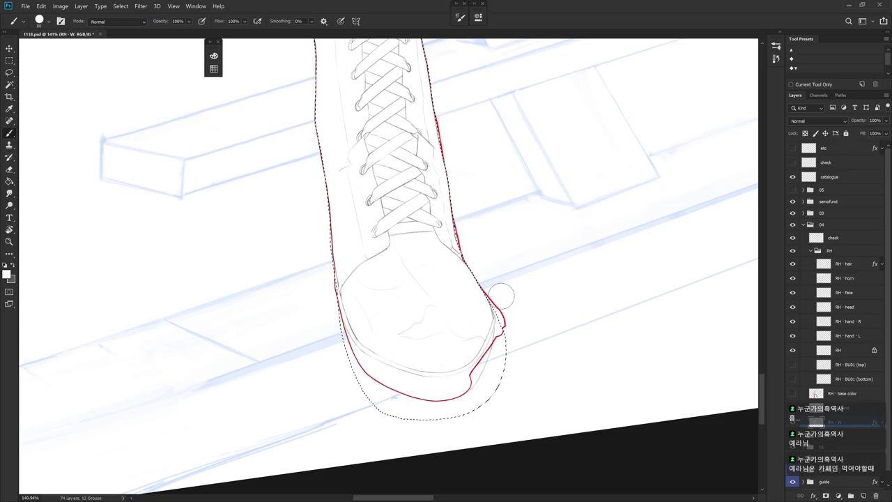
{"action": "key", "text": "ctrl+d"}
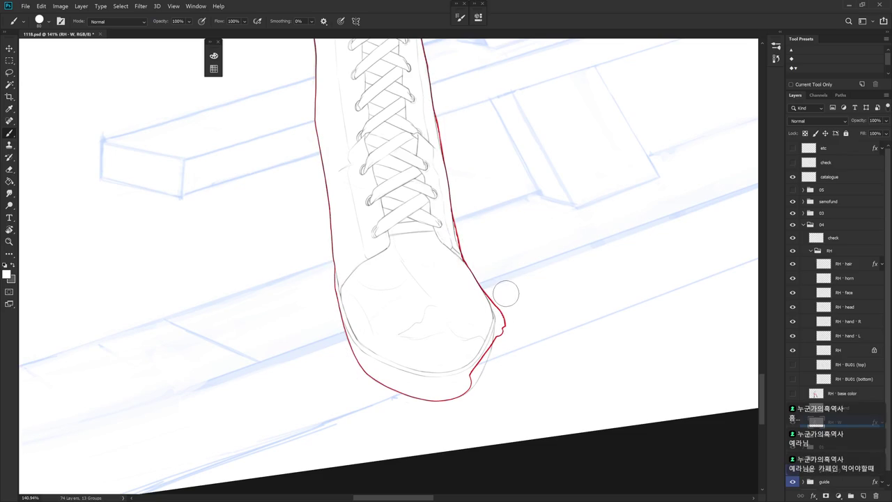
{"action": "key", "text": "l"}
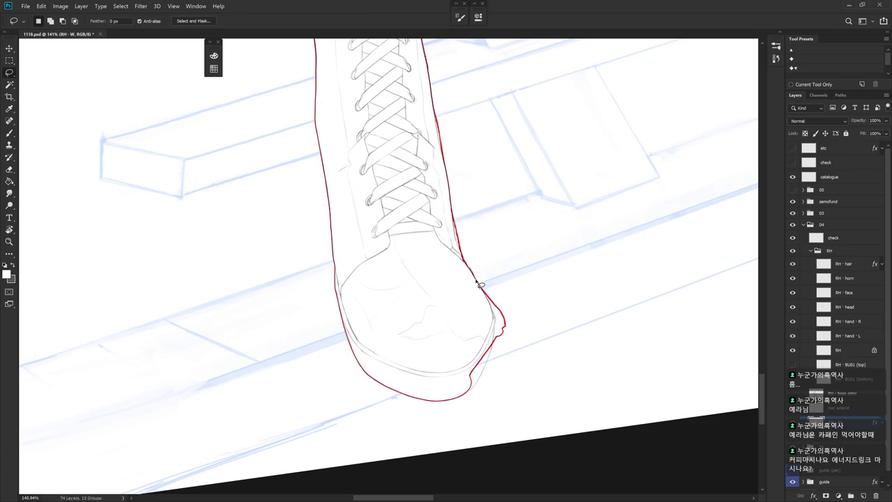
{"action": "mouse_move", "coordinate": [490, 303]}
{"action": "left_mouse_down"}
{"action": "mouse_move", "coordinate": [519, 284]}
{"action": "mouse_move", "coordinate": [490, 307]}
{"action": "mouse_move", "coordinate": [495, 326]}
{"action": "left_mouse_up"}
{"action": "key", "text": "b"}
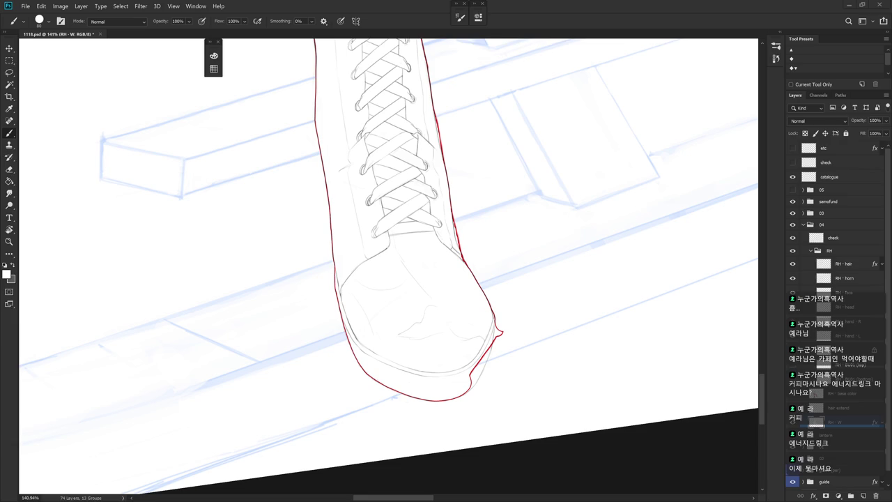
{"action": "key", "text": "r"}
{"action": "left_click_drag", "start_coordinate": [502, 363], "coordinate": [537, 332]}
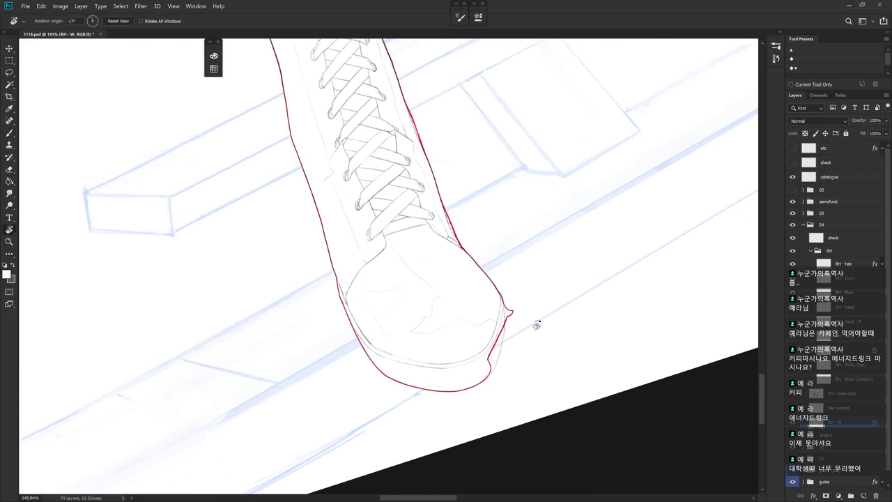
Step: Lasso and delete the red bump at the toe
{"action": "key", "text": "l"}
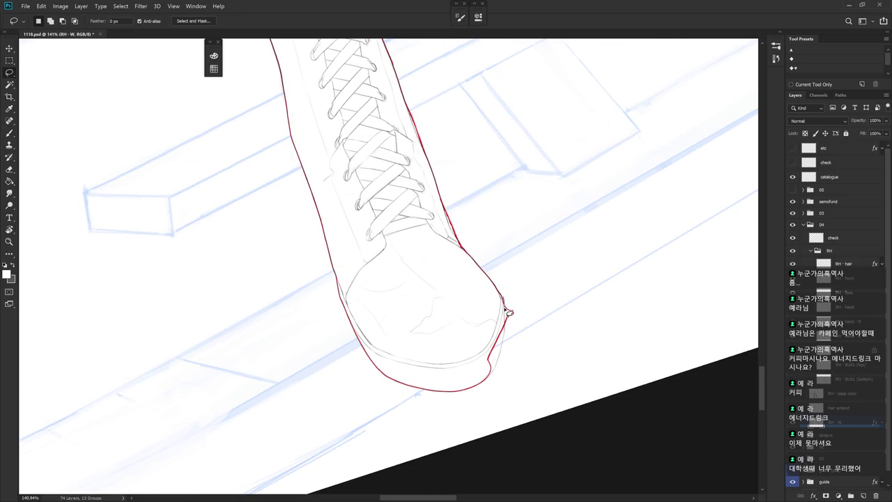
{"action": "left_click_drag", "start_coordinate": [507, 304], "coordinate": [530, 280]}
{"action": "key", "text": "Delete"}
{"action": "scroll", "coordinate": [509, 293], "scroll_direction": "down", "scroll_amount": 1}
{"action": "key", "text": "b"}
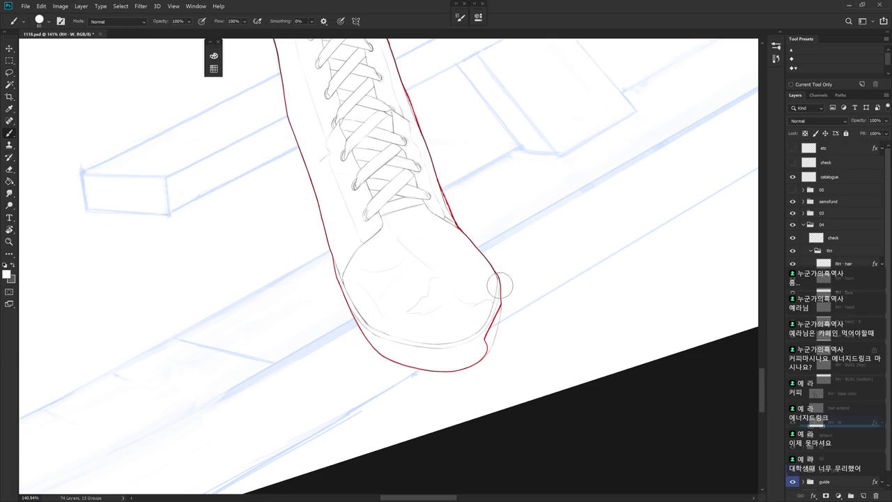
Step: Tilt the view, select around the toe's right edge, and erase stray marks
{"action": "key", "text": "l"}
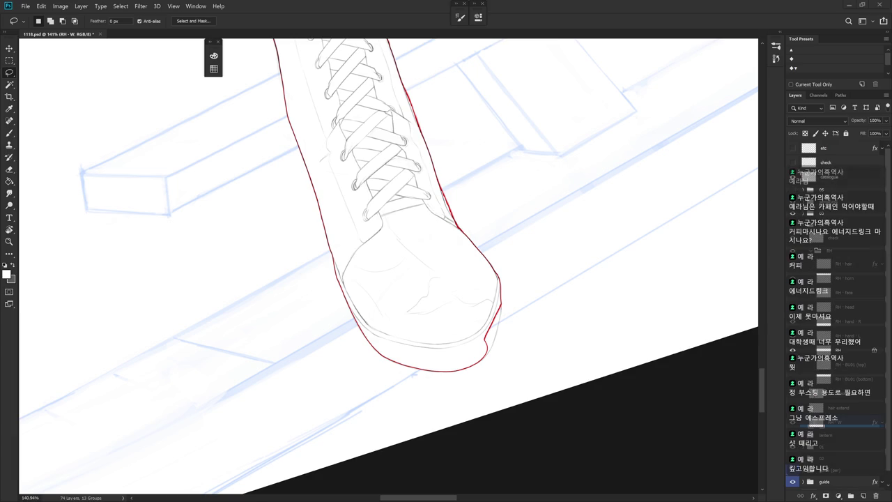
{"action": "mouse_move", "coordinate": [572, 388]}
{"action": "left_mouse_down"}
{"action": "mouse_move", "coordinate": [512, 272]}
{"action": "mouse_move", "coordinate": [510, 333]}
{"action": "left_mouse_up"}
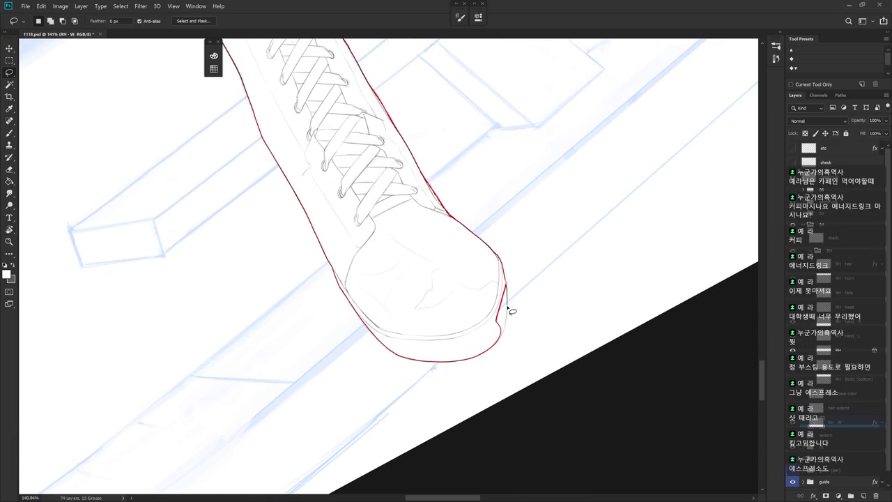
{"action": "left_click_drag", "start_coordinate": [505, 327], "coordinate": [482, 293]}
{"action": "key", "text": "ctrl+d"}
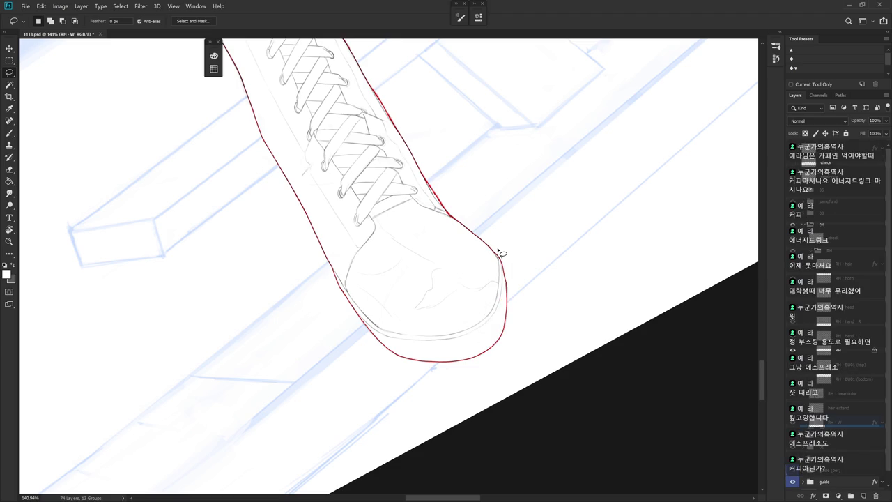
{"action": "key", "text": "e"}
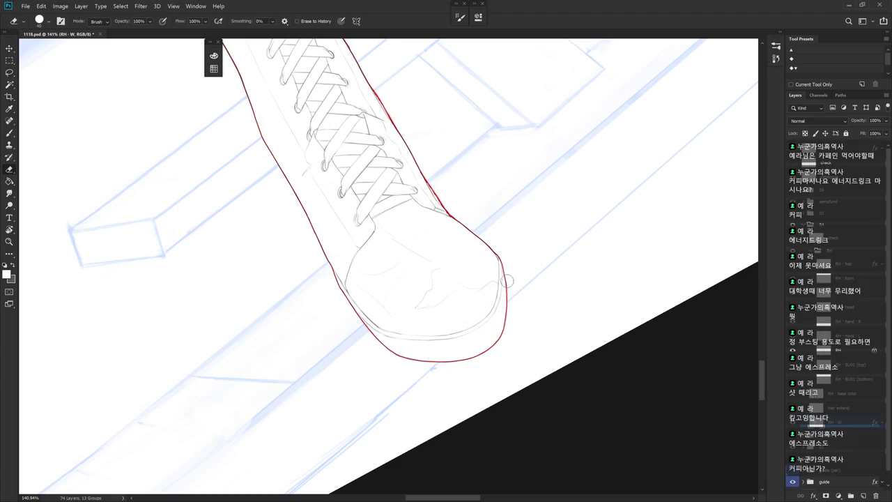
{"action": "key", "text": "b"}
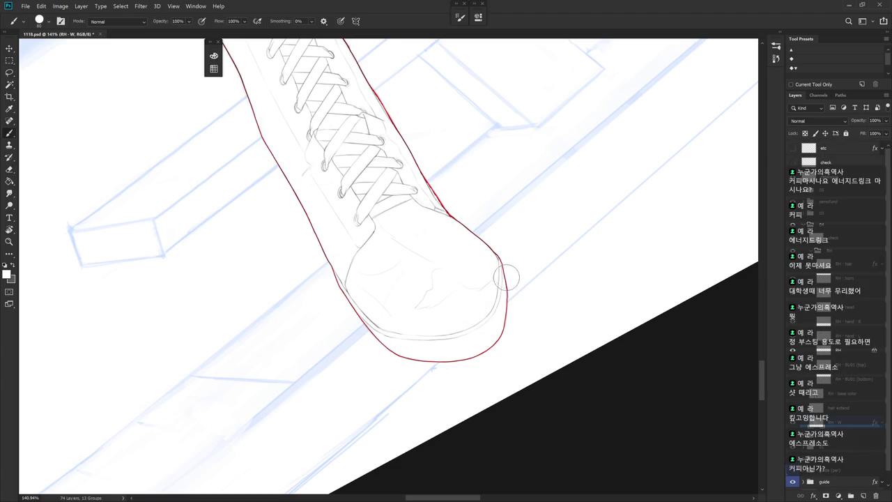
Step: Select a small piece of the toe outline and set the brush to 25 px
{"action": "key", "text": "l"}
{"action": "left_click_drag", "start_coordinate": [509, 304], "coordinate": [513, 290]}
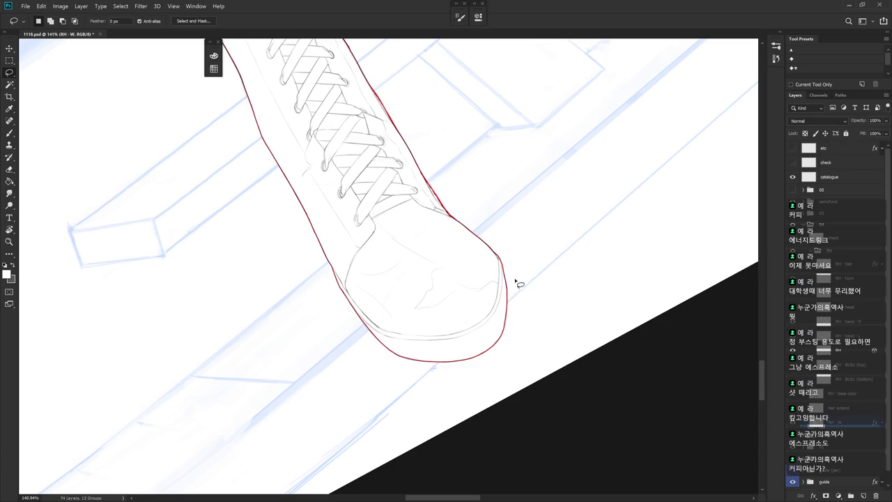
{"action": "key", "text": "b"}
{"action": "key", "text": "bracketleft"}
{"action": "key", "text": "bracketleft"}
{"action": "key", "text": "bracketleft"}
{"action": "key", "text": "bracketleft"}
{"action": "key", "text": "bracketleft"}
{"action": "key", "text": "bracketleft"}
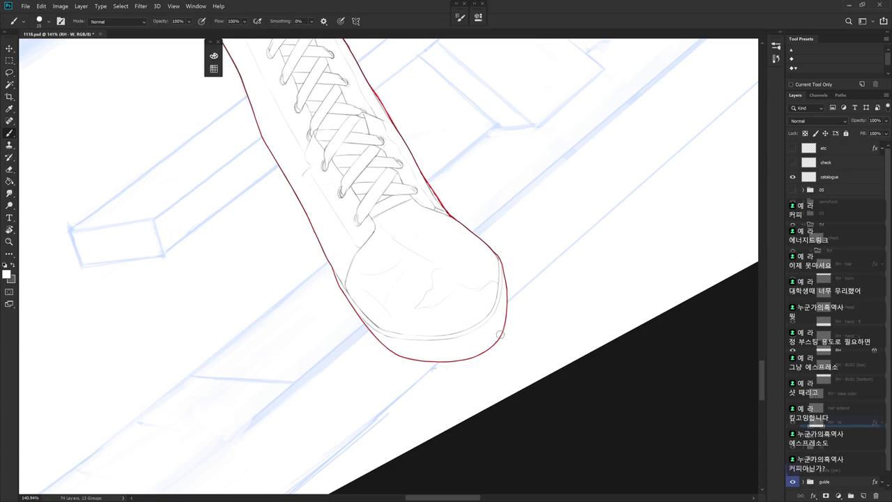
{"action": "scroll", "coordinate": [502, 328], "scroll_direction": "down", "scroll_amount": 3}
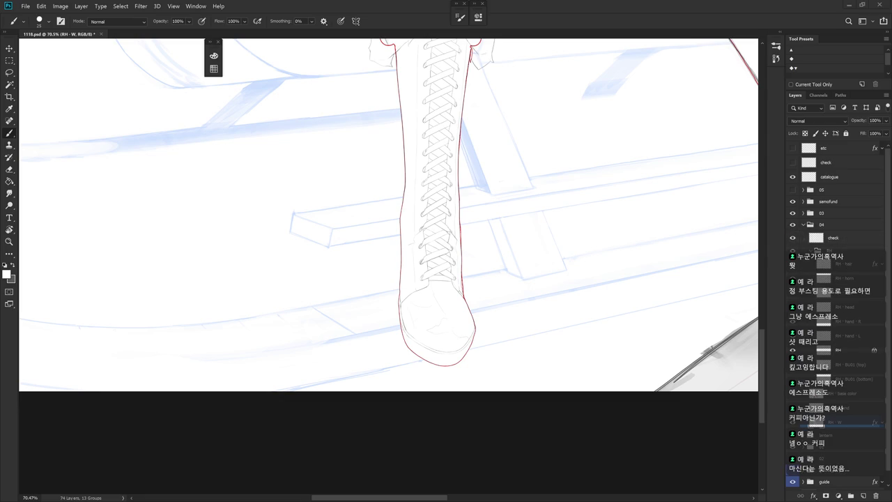
Step: Erase and repaint the red outline on the boot's right side at the ankle
{"action": "scroll", "coordinate": [481, 273], "scroll_direction": "up", "scroll_amount": 2}
{"action": "scroll", "coordinate": [482, 265], "scroll_direction": "up", "scroll_amount": 2}
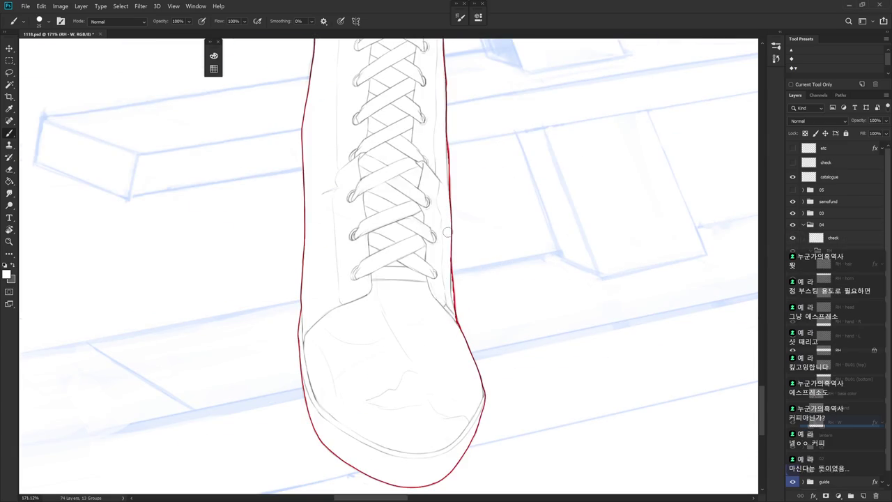
{"action": "key", "text": "e"}
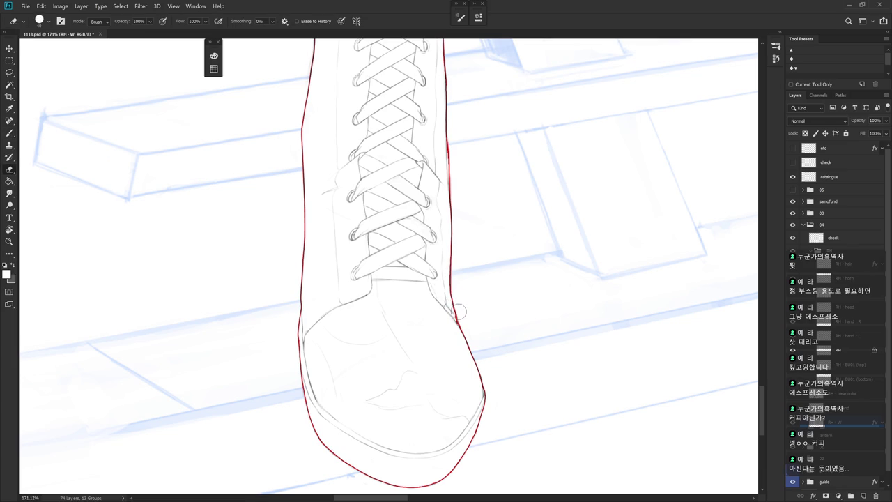
{"action": "key", "text": "b"}
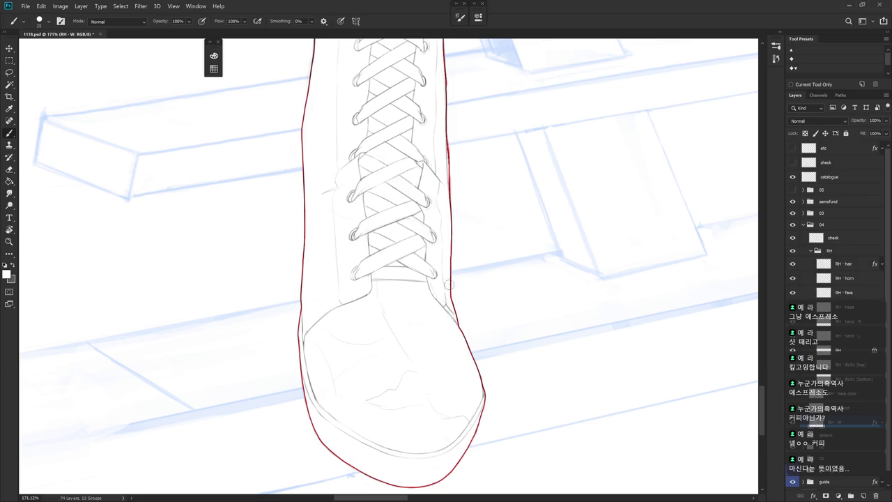
{"action": "scroll", "coordinate": [449, 260], "scroll_direction": "up", "scroll_amount": 3}
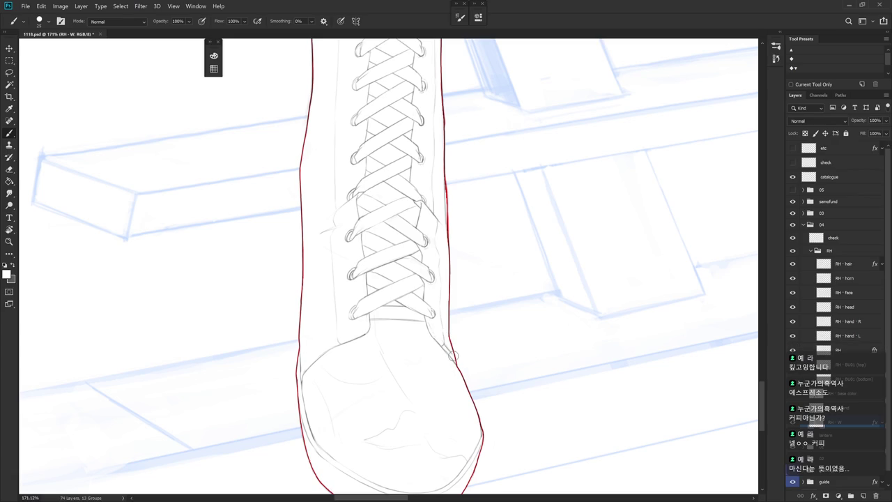
{"action": "key", "text": "e"}
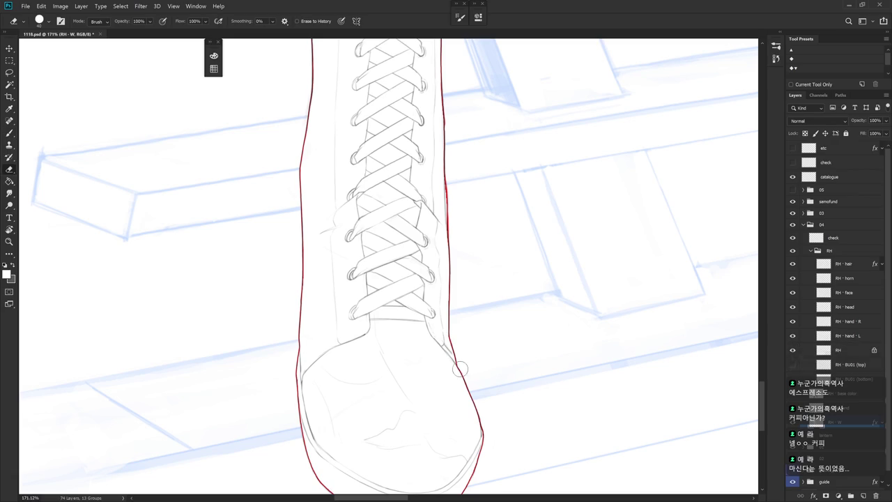
{"action": "scroll", "coordinate": [474, 258], "scroll_direction": "up", "scroll_amount": 5}
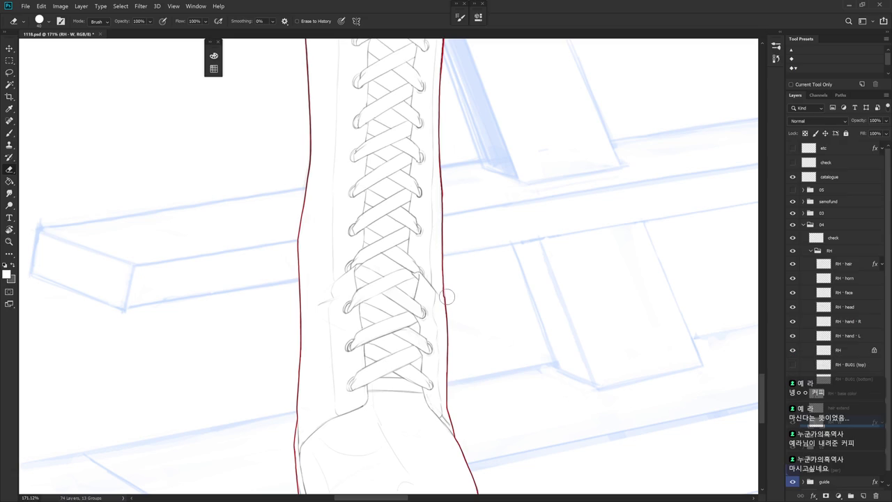
{"action": "key", "text": "b"}
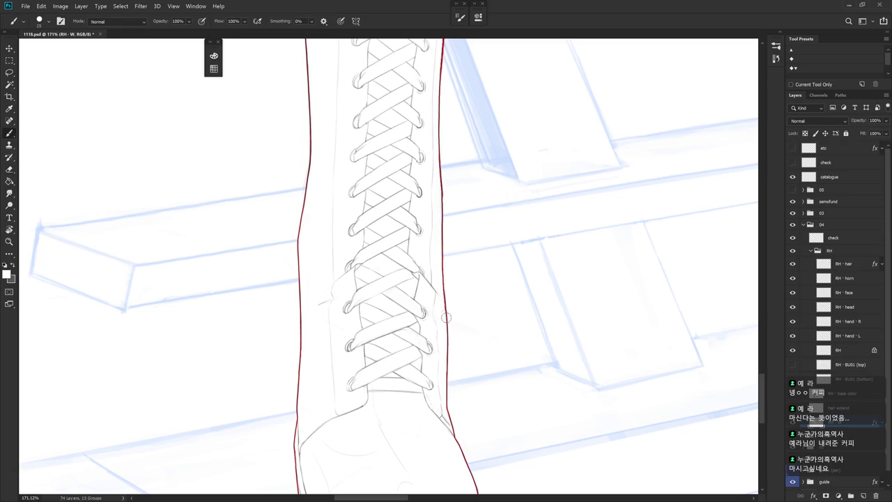
Step: Continue erasing and repainting the right-side outline up the laced shaft
{"action": "scroll", "coordinate": [449, 220], "scroll_direction": "up", "scroll_amount": 3}
{"action": "key", "text": "e"}
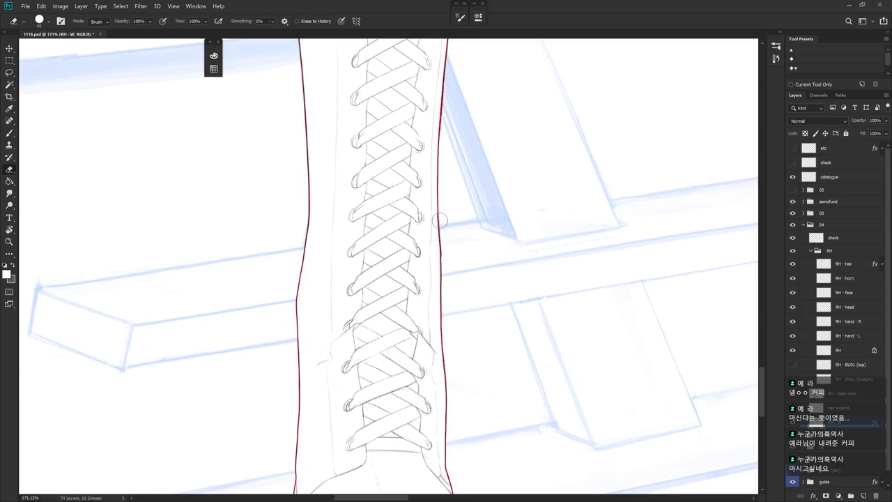
{"action": "key", "text": "b"}
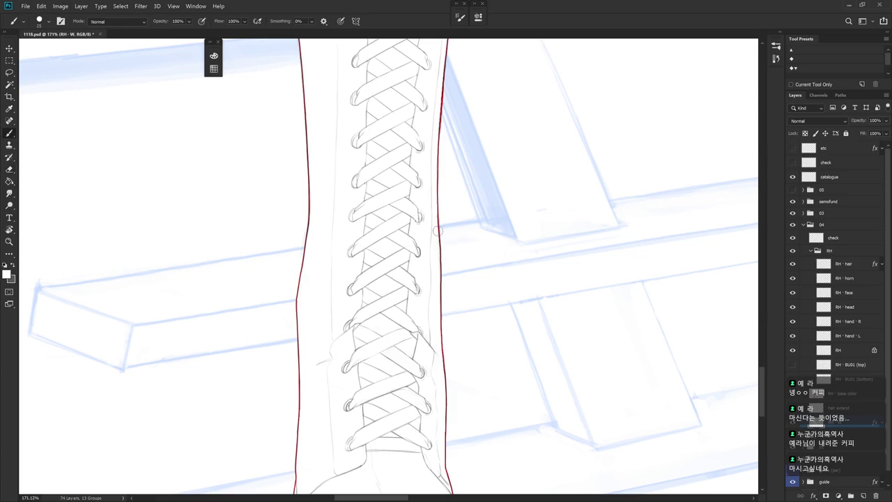
{"action": "scroll", "coordinate": [438, 227], "scroll_direction": "up", "scroll_amount": 6}
{"action": "key", "text": "e"}
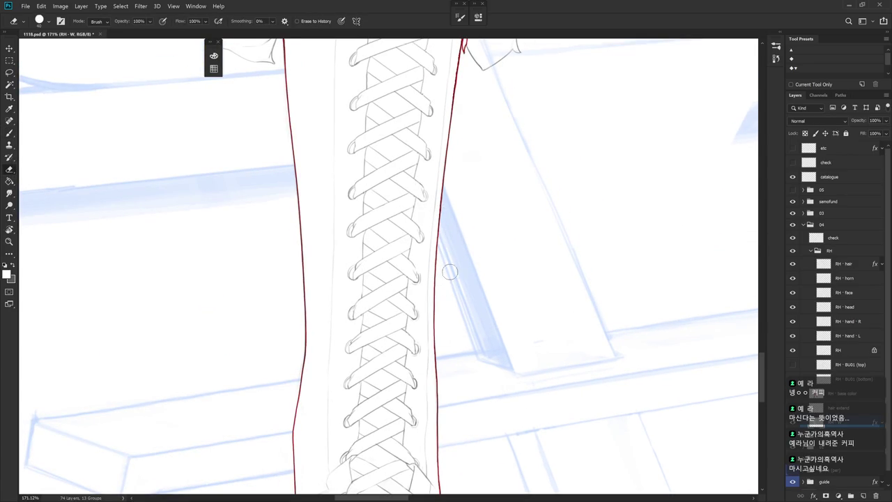
{"action": "scroll", "coordinate": [452, 224], "scroll_direction": "down", "scroll_amount": 2}
{"action": "scroll", "coordinate": [460, 253], "scroll_direction": "up", "scroll_amount": 3}
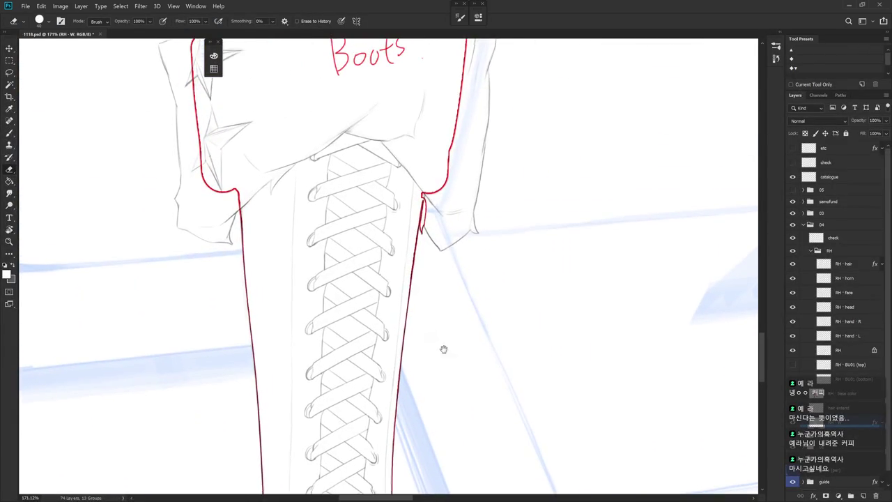
{"action": "scroll", "coordinate": [538, 313], "scroll_direction": "down", "scroll_amount": 2}
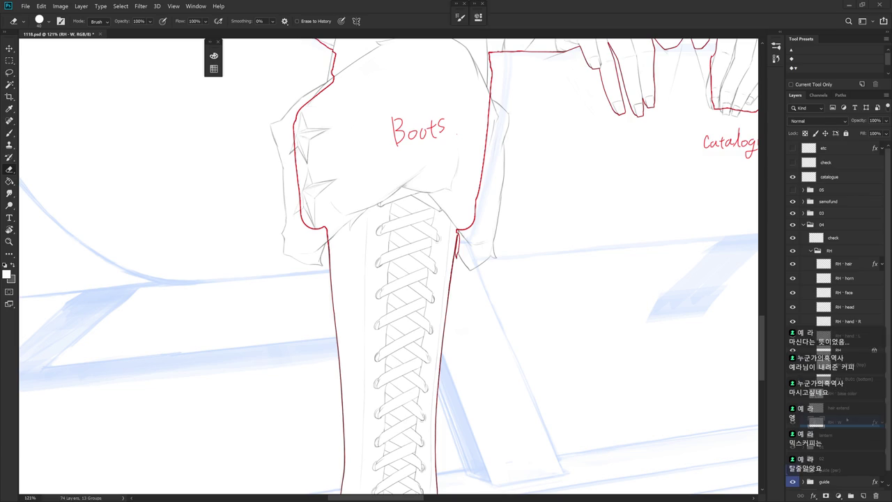
Step: Load the outline layer's selection and redraw the sleeve edge, undoing two bad strokes
{"action": "mouse_move", "coordinate": [648, 374]}
{"action": "left_mouse_down"}
{"action": "mouse_move", "coordinate": [447, 200]}
{"action": "mouse_move", "coordinate": [454, 223]}
{"action": "left_mouse_up"}
{"action": "left_click", "coordinate": [821, 396], "text": "ctrl"}
{"action": "key", "text": "b"}
{"action": "mouse_move", "coordinate": [455, 222]}
{"action": "left_mouse_down"}
{"action": "mouse_move", "coordinate": [466, 240]}
{"action": "mouse_move", "coordinate": [487, 209]}
{"action": "mouse_move", "coordinate": [476, 183]}
{"action": "mouse_move", "coordinate": [479, 258]}
{"action": "left_mouse_up"}
{"action": "key", "text": "ctrl+z"}
{"action": "key", "text": "ctrl+z"}
{"action": "key", "text": "ctrl+z"}
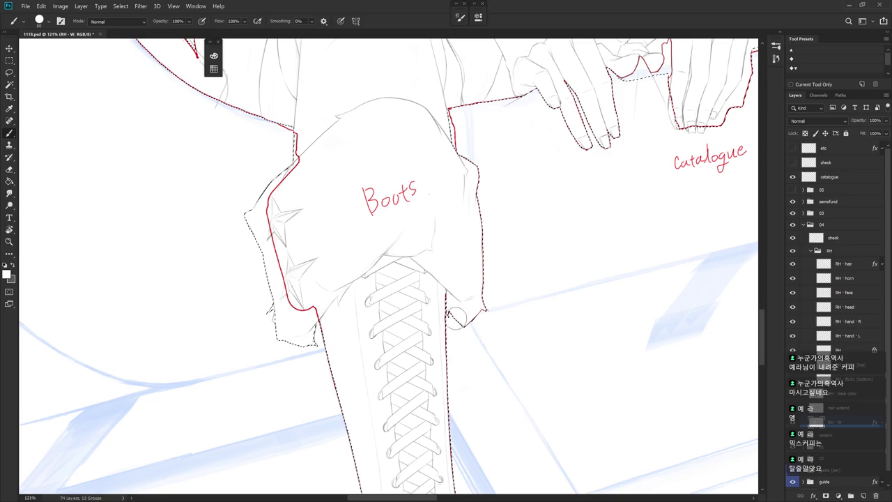
{"action": "scroll", "coordinate": [454, 323], "scroll_direction": "up", "scroll_amount": 5}
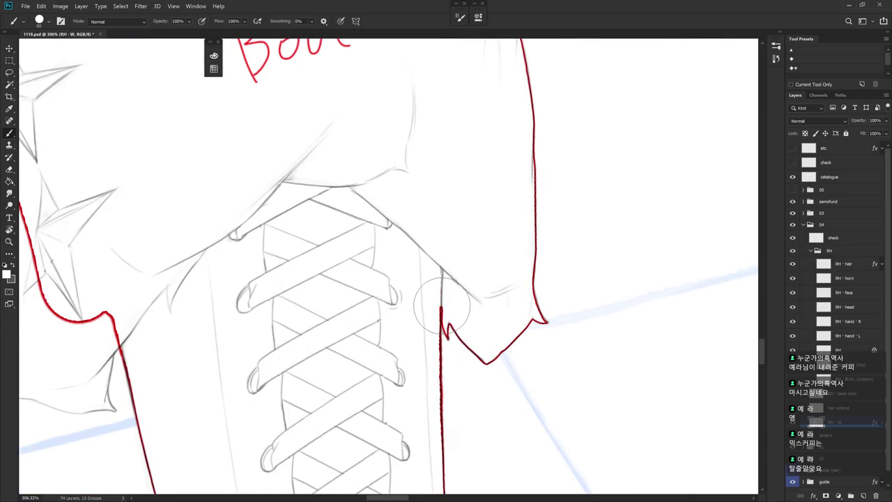
{"action": "key", "text": "ctrl+z"}
{"action": "key", "text": "ctrl+z"}
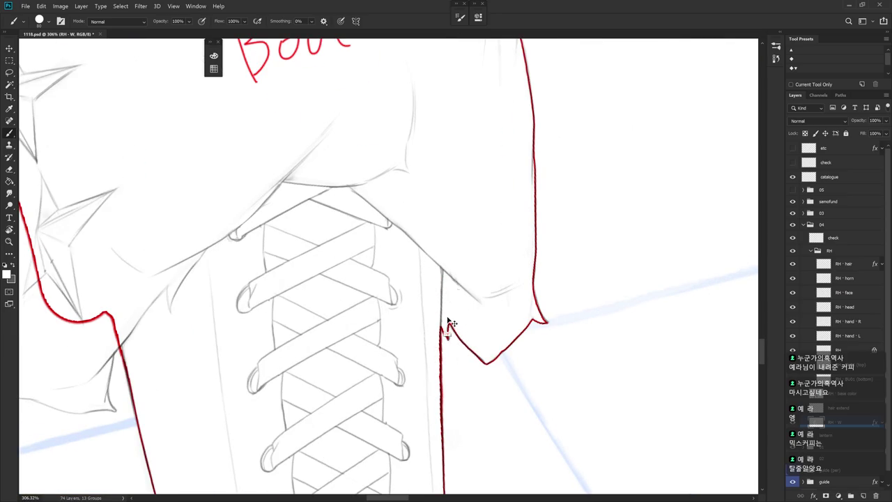
Step: Touch up the shaft-to-cuff junction, alternating Eraser and Brush
{"action": "key", "text": "l"}
{"action": "scroll", "coordinate": [478, 345], "scroll_direction": "down", "scroll_amount": 2}
{"action": "key", "text": "b"}
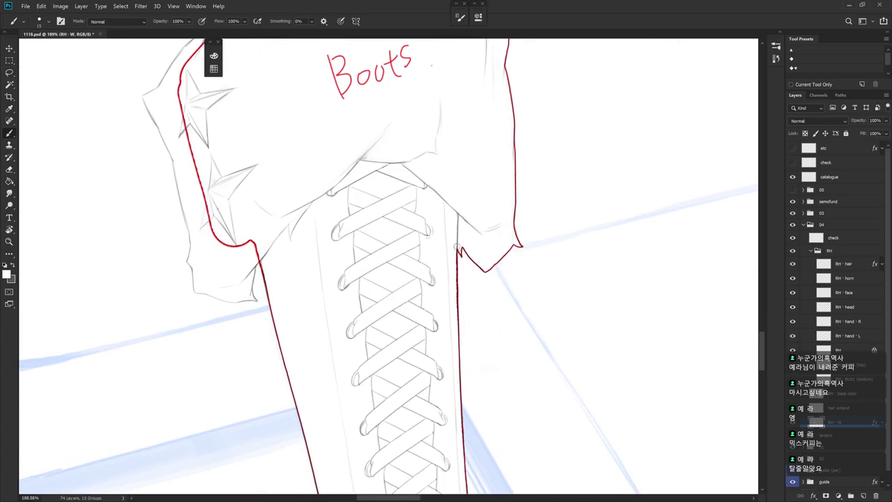
{"action": "key", "text": "e"}
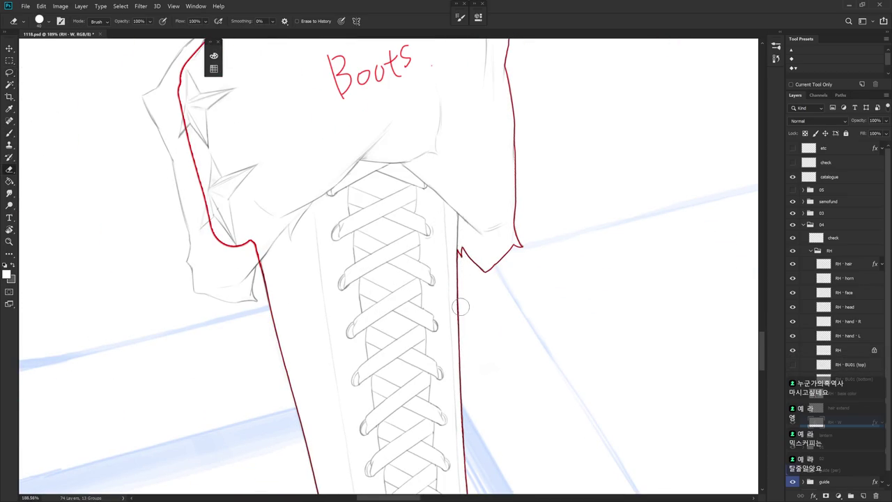
{"action": "key", "text": "b"}
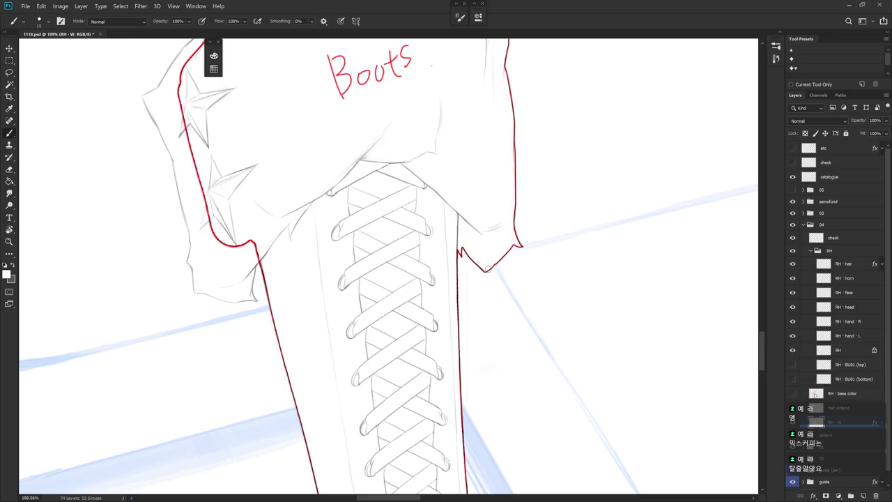
{"action": "scroll", "coordinate": [483, 258], "scroll_direction": "down", "scroll_amount": 3}
{"action": "scroll", "coordinate": [483, 258], "scroll_direction": "left", "scroll_amount": 3}
{"action": "key", "text": "e"}
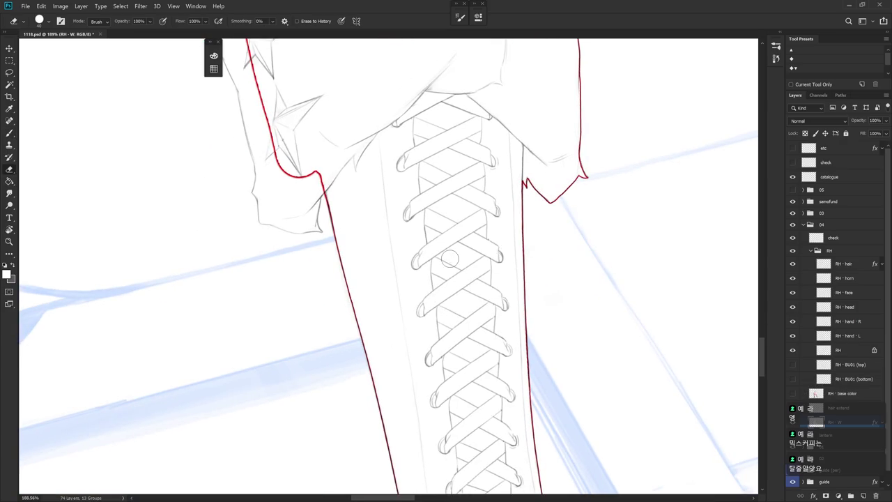
{"action": "key", "text": "b"}
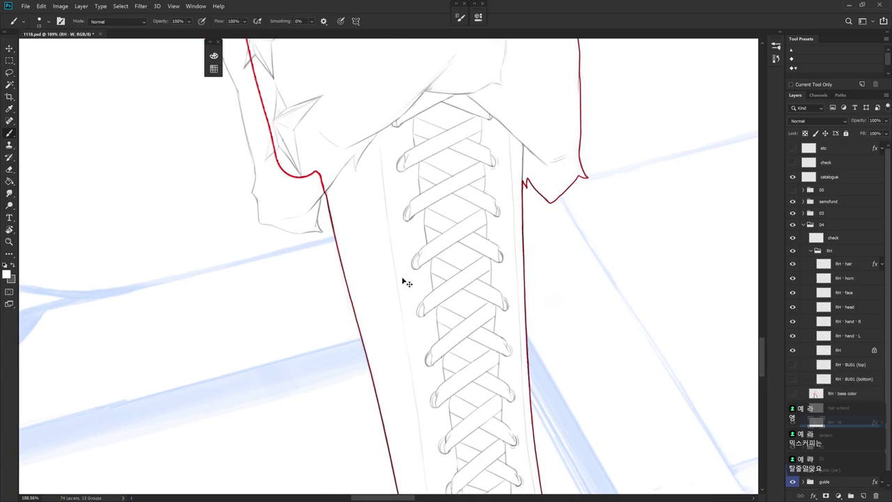
Step: Rotate the view so the laced shaft stands vertical
{"action": "key", "text": "r"}
{"action": "left_click_drag", "start_coordinate": [393, 286], "coordinate": [430, 239]}
{"action": "left_click_drag", "start_coordinate": [512, 253], "coordinate": [548, 258]}
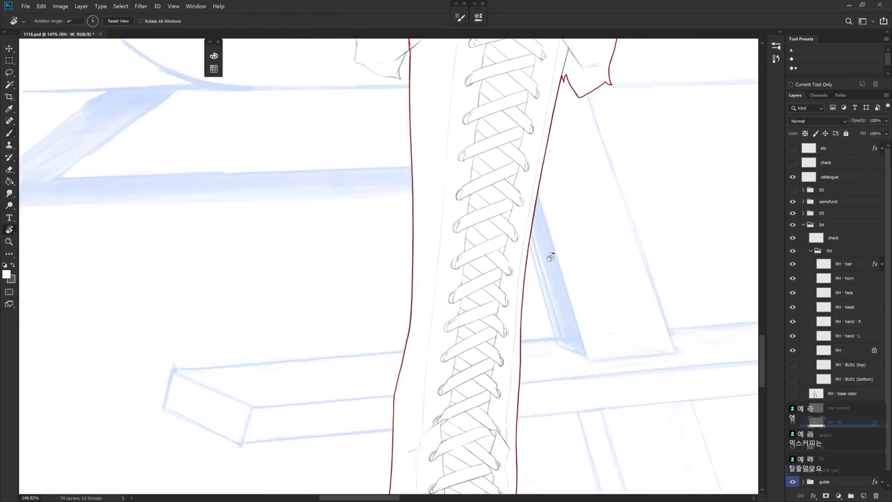
Step: Reset the view and paint red strokes along the left cuff edge and boot leg
{"action": "scroll", "coordinate": [550, 258], "scroll_direction": "down", "scroll_amount": 5}
{"action": "key", "text": "Escape"}
{"action": "key", "text": "b"}
{"action": "left_click", "coordinate": [815, 393], "text": "ctrl"}
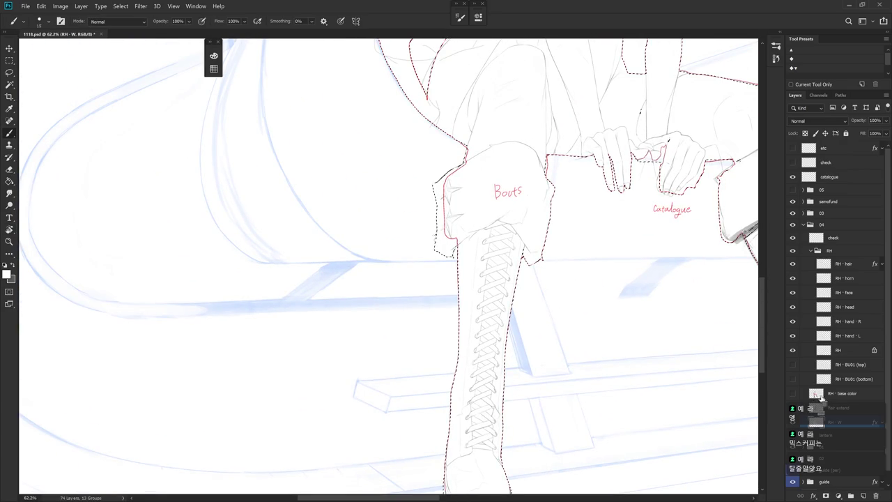
{"action": "scroll", "coordinate": [457, 217], "scroll_direction": "up", "scroll_amount": 2}
{"action": "mouse_move", "coordinate": [466, 146]}
{"action": "left_mouse_down"}
{"action": "mouse_move", "coordinate": [446, 171]}
{"action": "mouse_move", "coordinate": [428, 237]}
{"action": "left_mouse_up"}
{"action": "left_click_drag", "start_coordinate": [439, 187], "coordinate": [434, 275]}
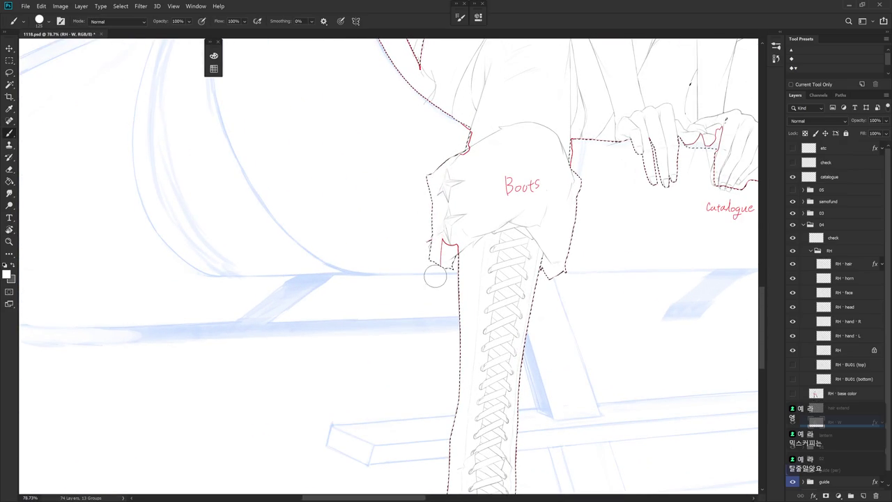
{"action": "key", "text": "ctrl+d"}
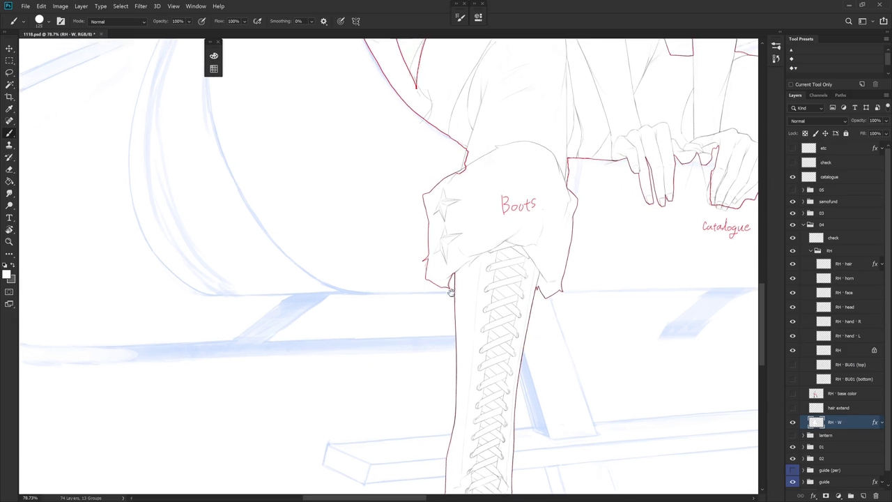
{"action": "scroll", "coordinate": [476, 221], "scroll_direction": "up", "scroll_amount": 5}
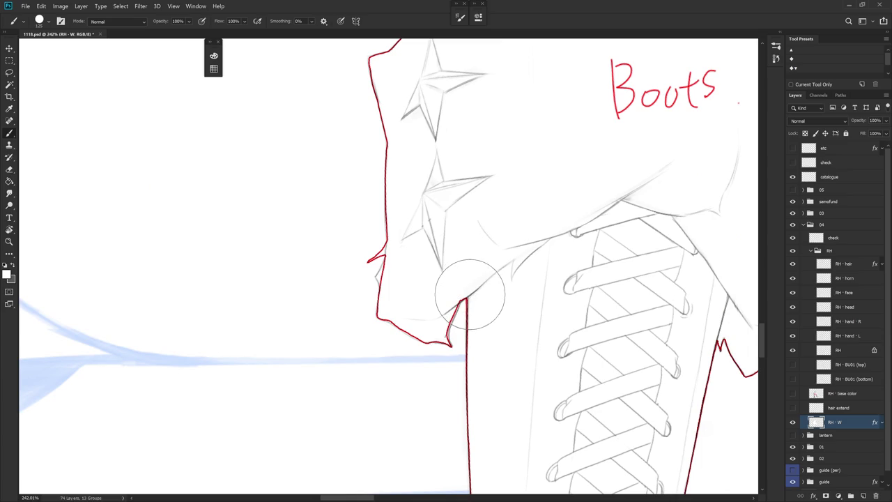
Step: Select the red fragment at the cuff's lower corner and delete it
{"action": "key", "text": "e"}
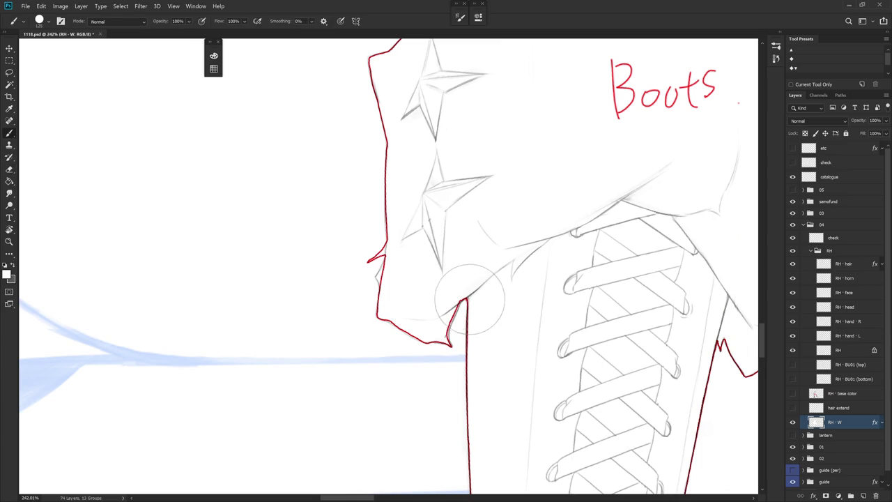
{"action": "key", "text": "b"}
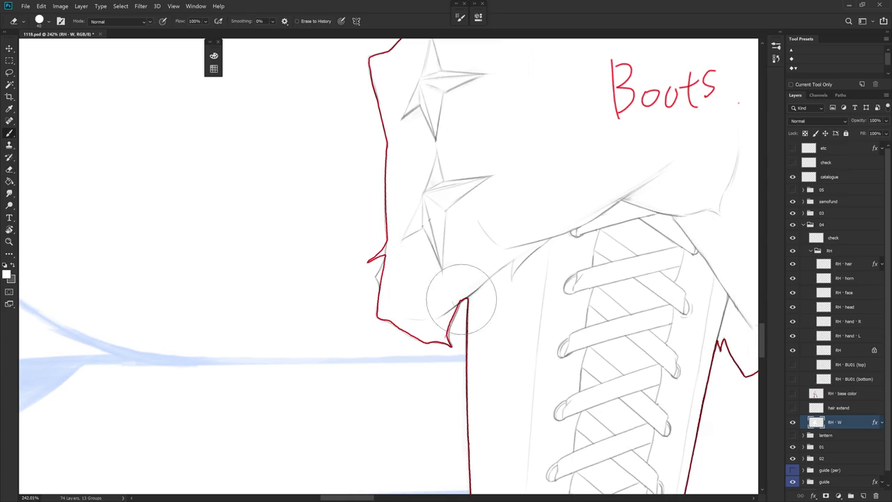
{"action": "key", "text": "l"}
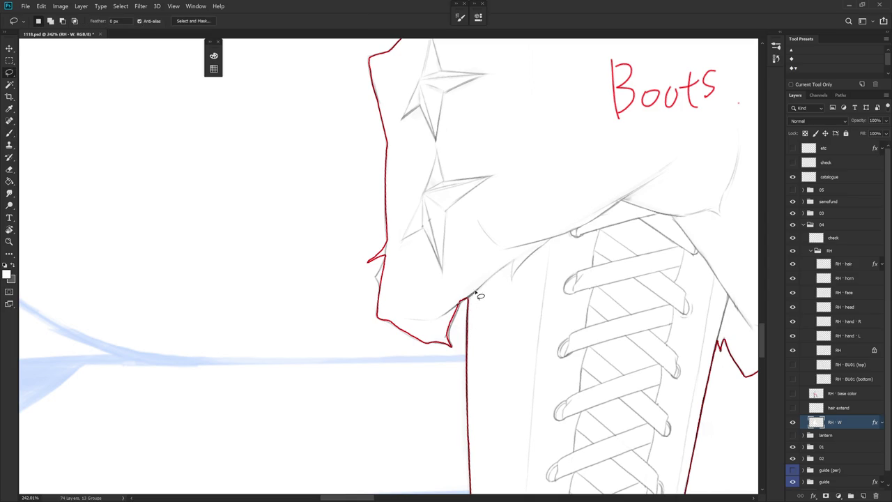
{"action": "key", "text": "b"}
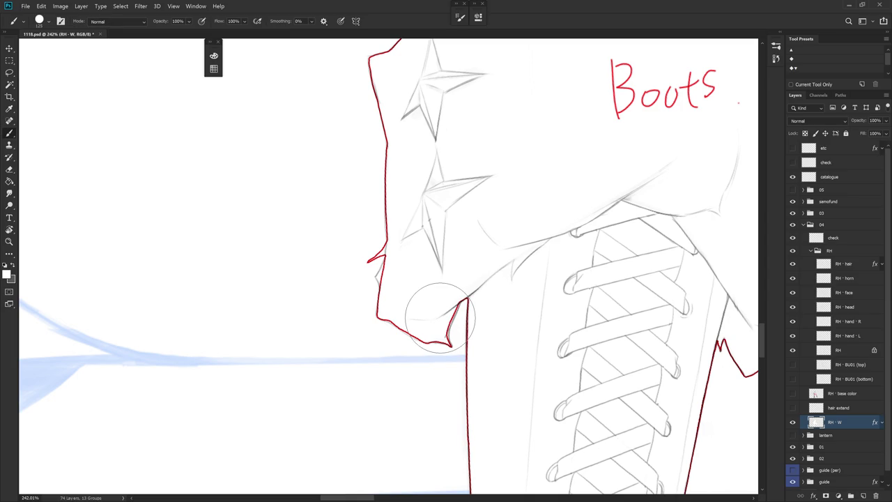
{"action": "key", "text": "l"}
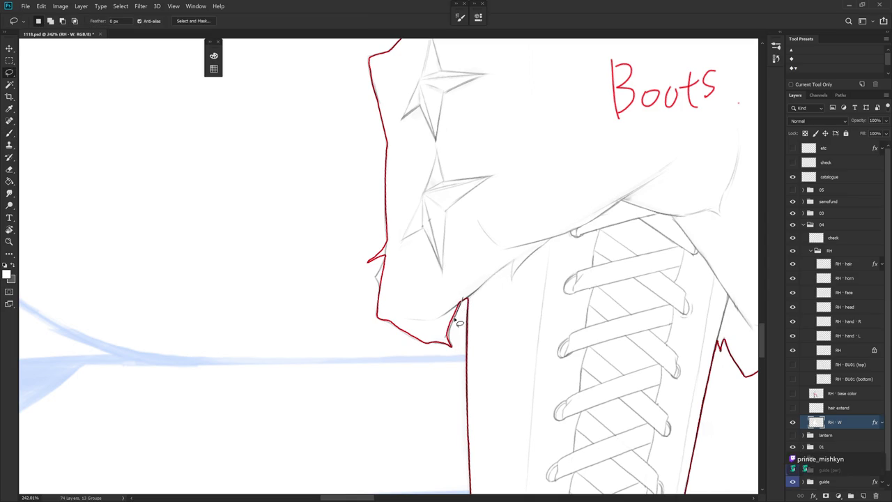
{"action": "left_click_drag", "start_coordinate": [454, 338], "coordinate": [472, 253]}
{"action": "key", "text": "Delete"}
{"action": "key", "text": "ctrl+d"}
Step: Rotate the view around the cuff tip and select the red outline there
{"action": "key", "text": "b"}
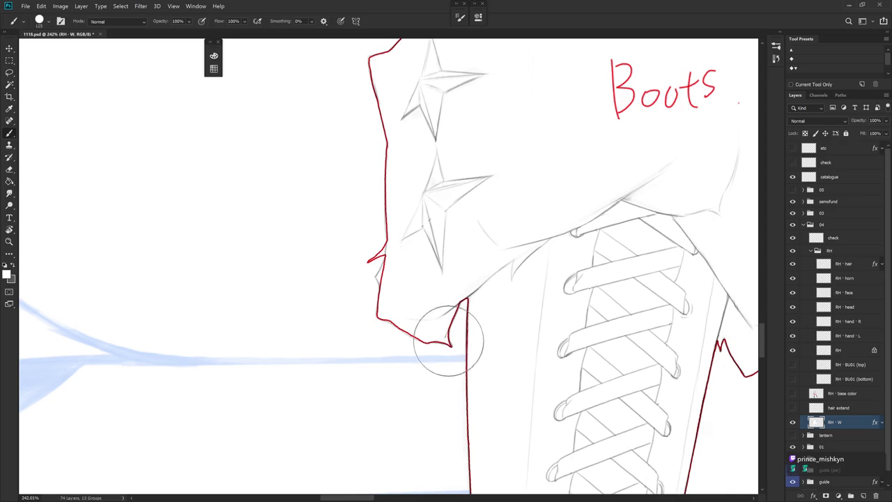
{"action": "left_click_drag", "start_coordinate": [452, 349], "coordinate": [424, 408]}
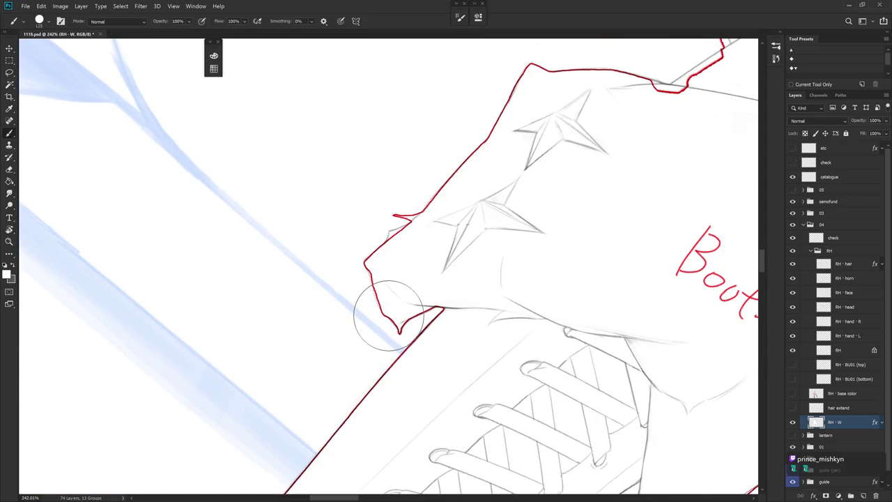
{"action": "key", "text": "l"}
{"action": "left_click_drag", "start_coordinate": [396, 326], "coordinate": [396, 329]}
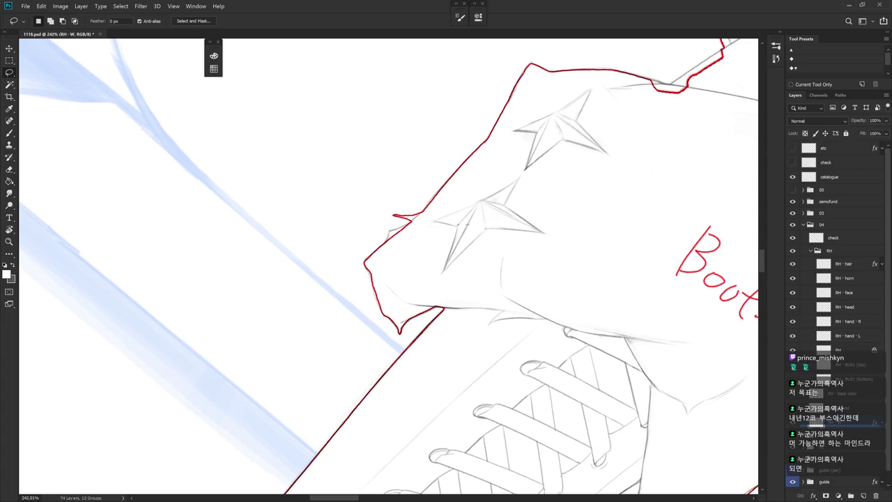
{"action": "scroll", "coordinate": [551, 348], "scroll_direction": "down", "scroll_amount": 3}
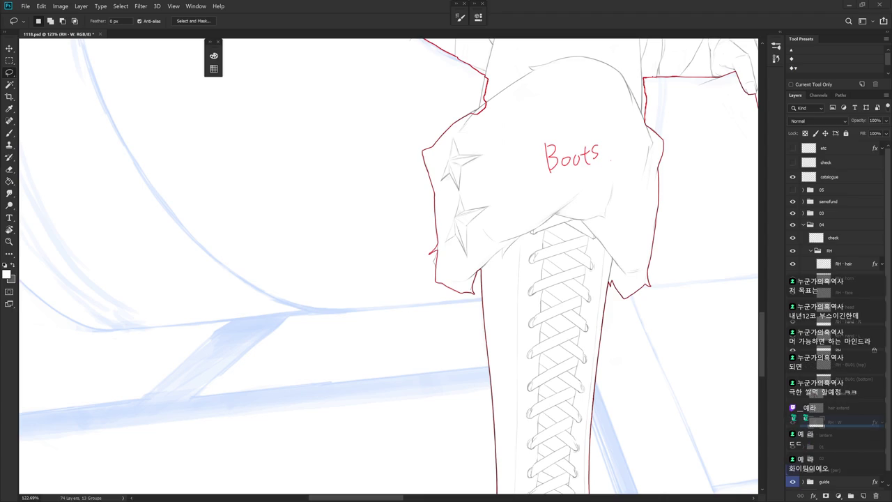
Step: Zoom onto the cuff tip and lasso its red outline, then deselect
{"action": "left_click_drag", "start_coordinate": [495, 320], "coordinate": [482, 339]}
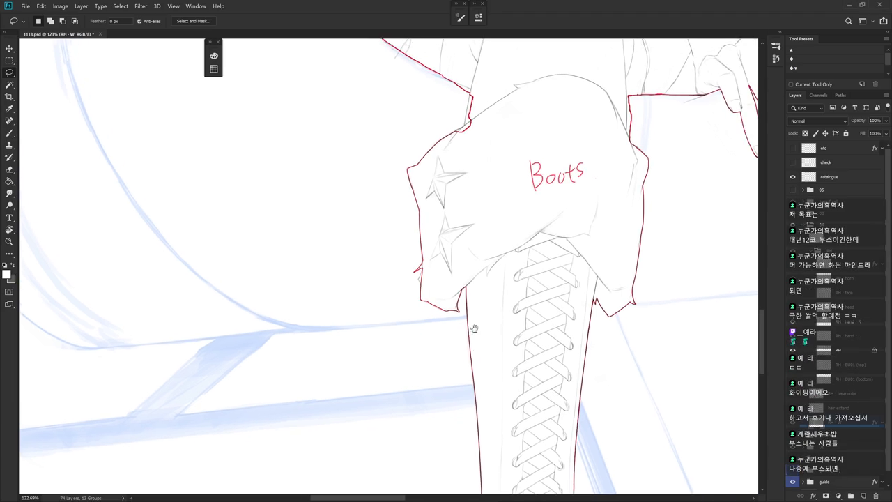
{"action": "key", "text": "b"}
{"action": "scroll", "coordinate": [446, 286], "scroll_direction": "up", "scroll_amount": 3}
{"action": "left_click_drag", "start_coordinate": [464, 298], "coordinate": [366, 286]}
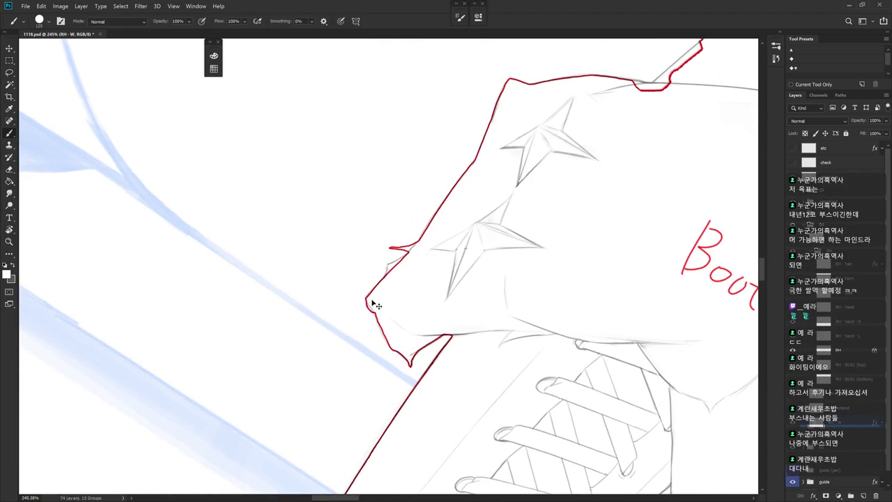
{"action": "key", "text": "l"}
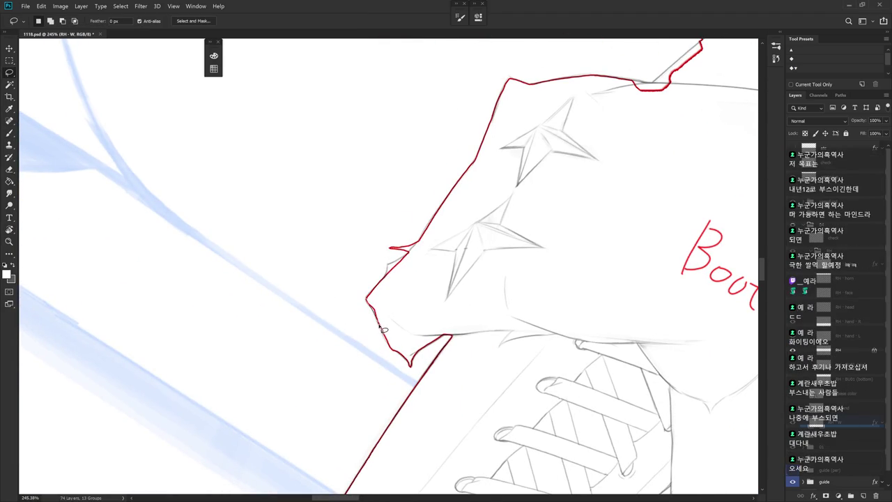
{"action": "left_click_drag", "start_coordinate": [382, 328], "coordinate": [416, 319]}
{"action": "key", "text": "ctrl+d"}
Step: Erase the small stray red tick at the cuff corner using a smaller brush size
{"action": "key", "text": "b"}
{"action": "key", "text": "bracketleft"}
{"action": "key", "text": "bracketleft"}
{"action": "key", "text": "bracketleft"}
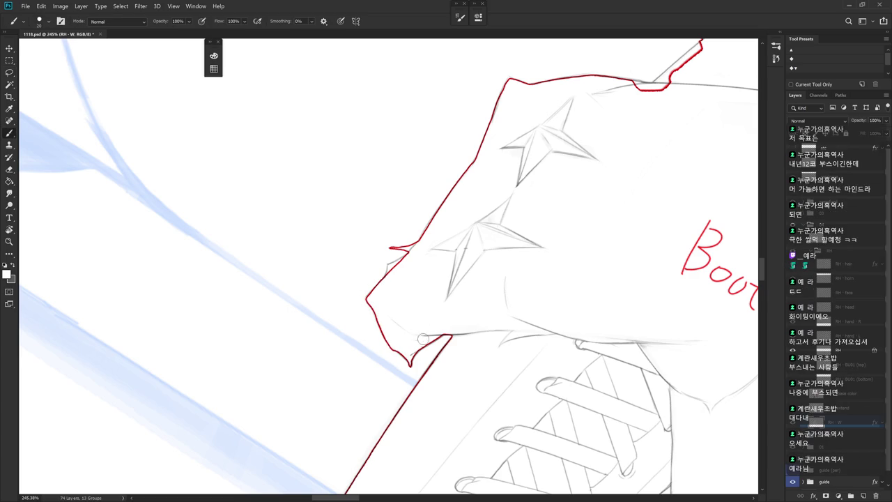
{"action": "left_click_drag", "start_coordinate": [432, 318], "coordinate": [444, 297]}
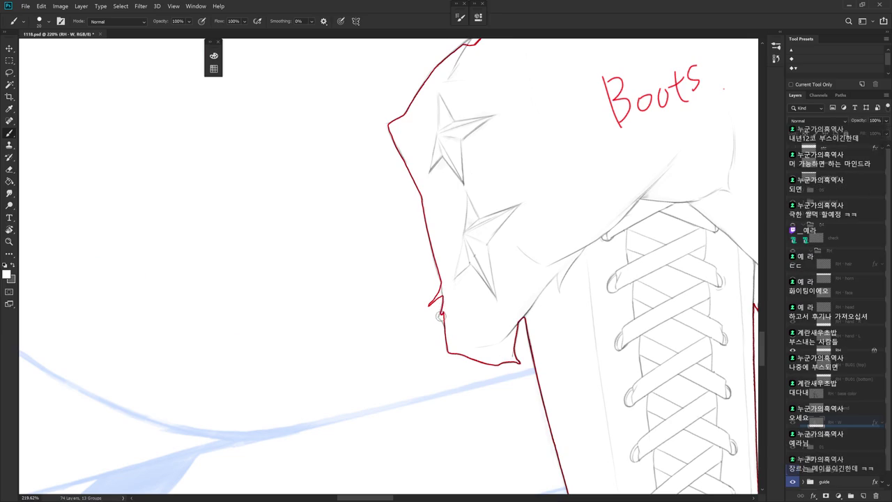
{"action": "left_click_drag", "start_coordinate": [440, 315], "coordinate": [442, 313]}
{"action": "key", "text": "ctrl+z"}
{"action": "key", "text": "e"}
{"action": "left_click_drag", "start_coordinate": [440, 290], "coordinate": [427, 310]}
{"action": "key", "text": "b"}
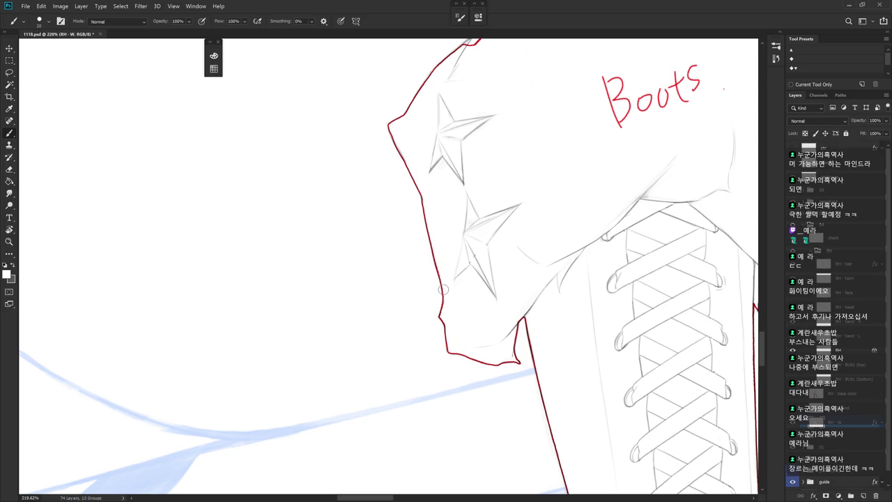
Step: Pan up the cuff toward the knee, undoing the extra loop and doubled vertical strokes
{"action": "left_click_drag", "start_coordinate": [502, 265], "coordinate": [471, 352]}
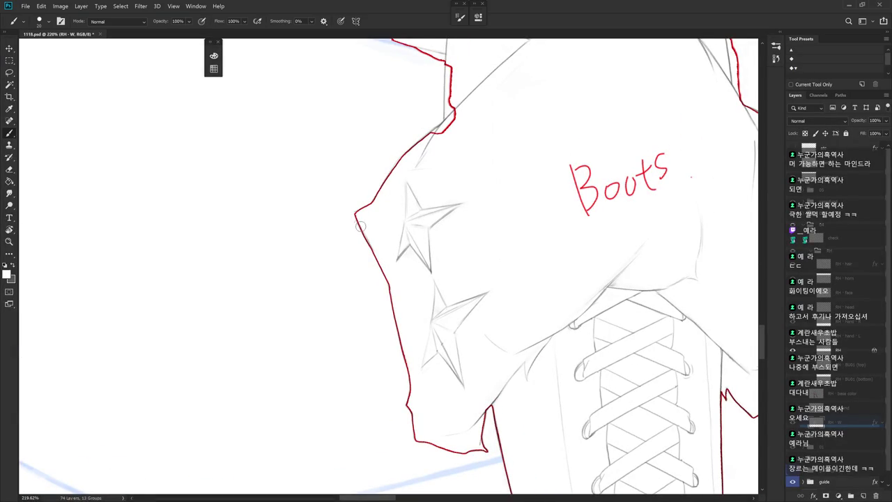
{"action": "left_click_drag", "start_coordinate": [547, 325], "coordinate": [492, 220]}
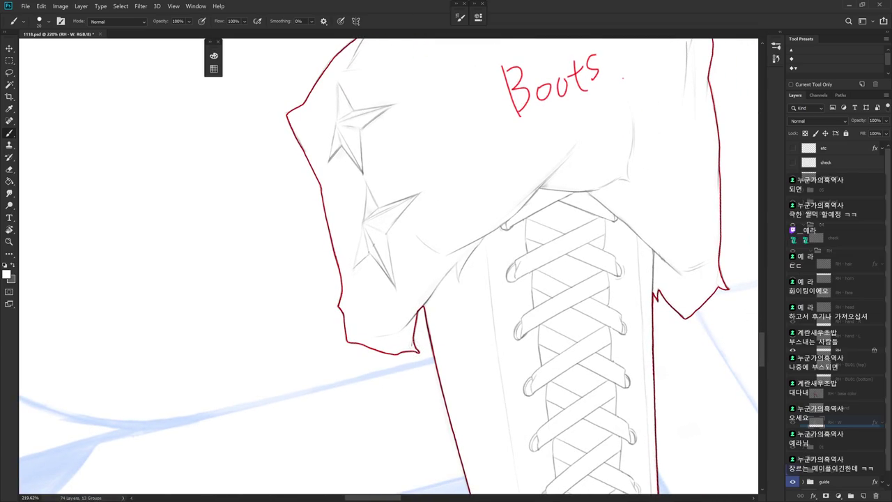
{"action": "left_click_drag", "start_coordinate": [527, 308], "coordinate": [380, 287]}
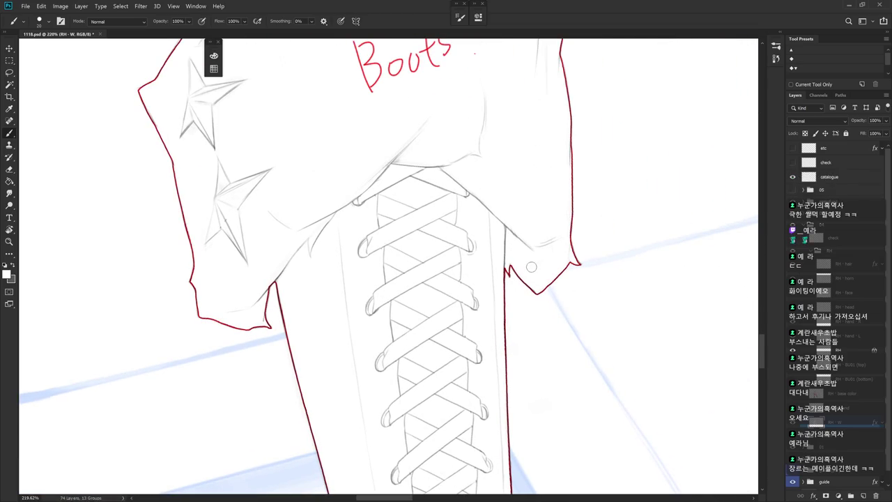
{"action": "scroll", "coordinate": [582, 272], "scroll_direction": "down", "scroll_amount": 5}
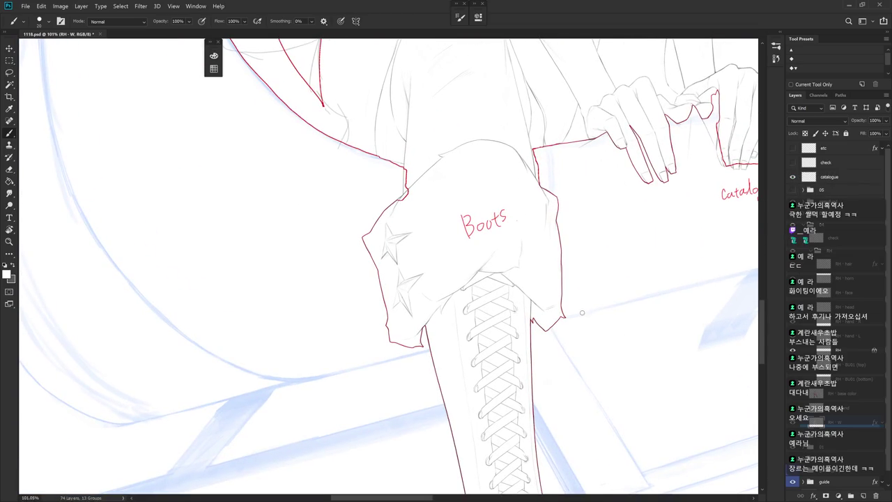
{"action": "scroll", "coordinate": [401, 183], "scroll_direction": "up", "scroll_amount": 5}
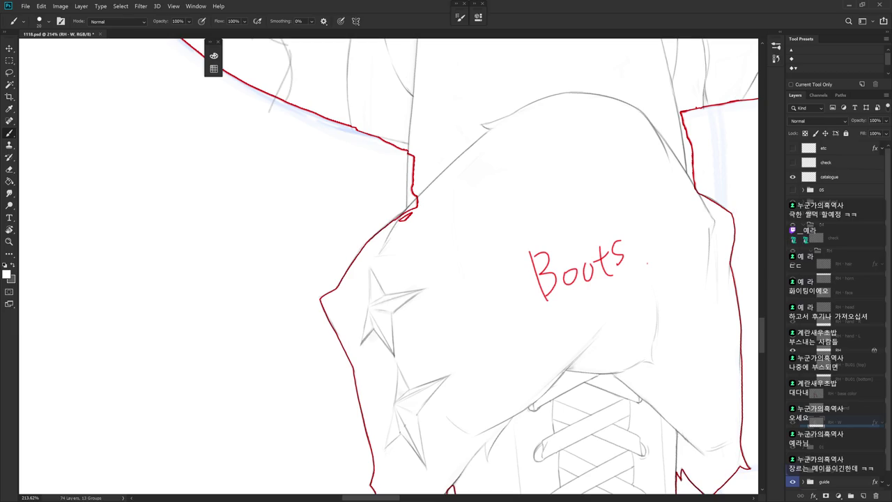
{"action": "key", "text": "ctrl+z"}
{"action": "left_click_drag", "start_coordinate": [409, 144], "coordinate": [408, 208]}
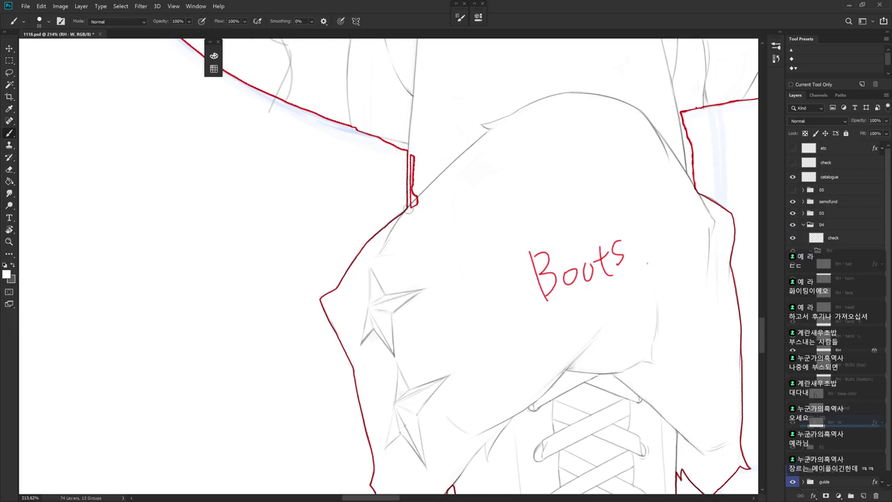
{"action": "key", "text": "ctrl+z"}
{"action": "key", "text": "ctrl+z"}
{"action": "scroll", "coordinate": [472, 249], "scroll_direction": "down", "scroll_amount": 3}
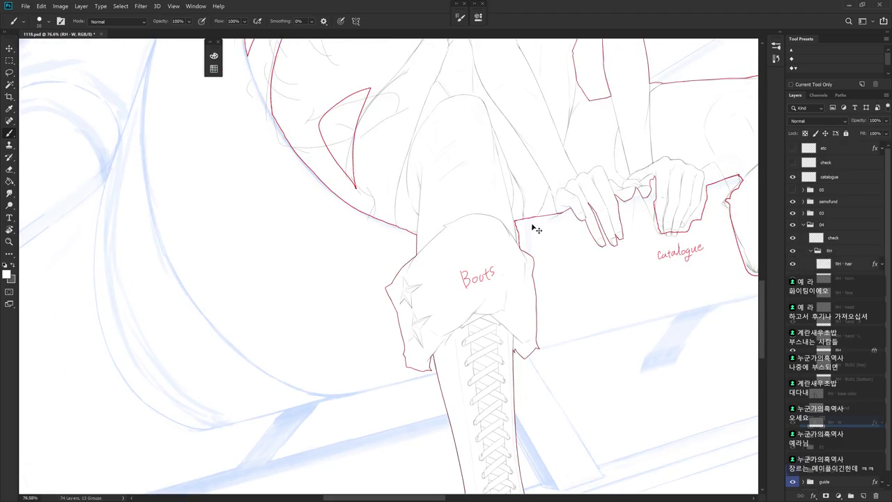
{"action": "scroll", "coordinate": [424, 313], "scroll_direction": "up", "scroll_amount": 2}
Step: Move the red outline segment beside the knee left onto the sketch line, then rotate the view
{"action": "key", "text": "l"}
{"action": "mouse_move", "coordinate": [491, 210]}
{"action": "left_mouse_down"}
{"action": "mouse_move", "coordinate": [512, 282]}
{"action": "mouse_move", "coordinate": [491, 210]}
{"action": "left_mouse_up"}
{"action": "left_click_drag", "start_coordinate": [502, 244], "coordinate": [495, 240]}
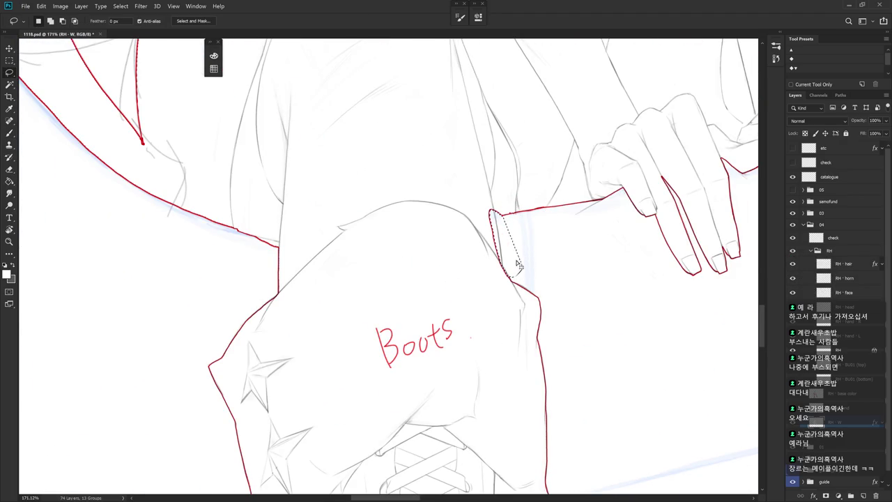
{"action": "key", "text": "ctrl+d"}
{"action": "key", "text": "b"}
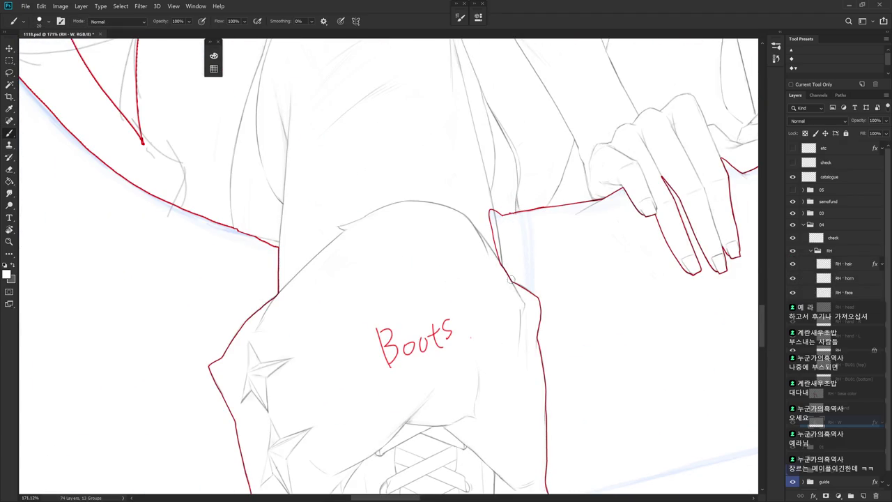
{"action": "left_click_drag", "start_coordinate": [508, 295], "coordinate": [403, 364]}
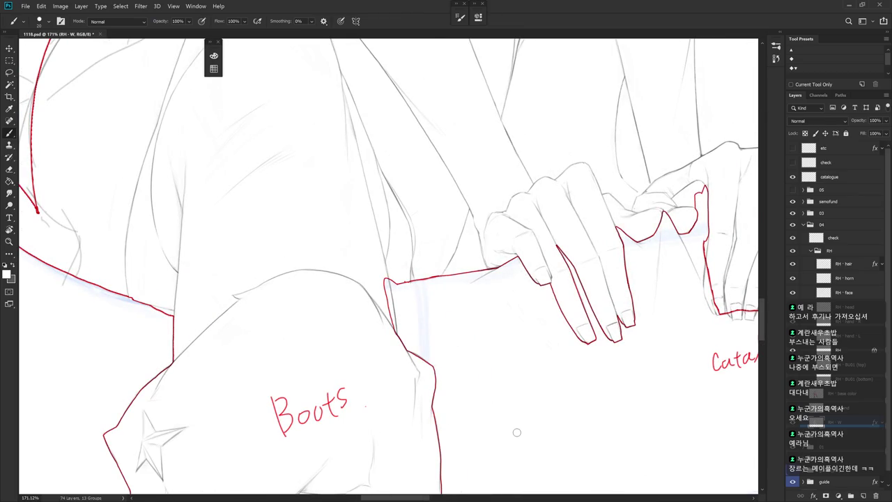
{"action": "key", "text": "r"}
{"action": "left_click_drag", "start_coordinate": [508, 328], "coordinate": [550, 312]}
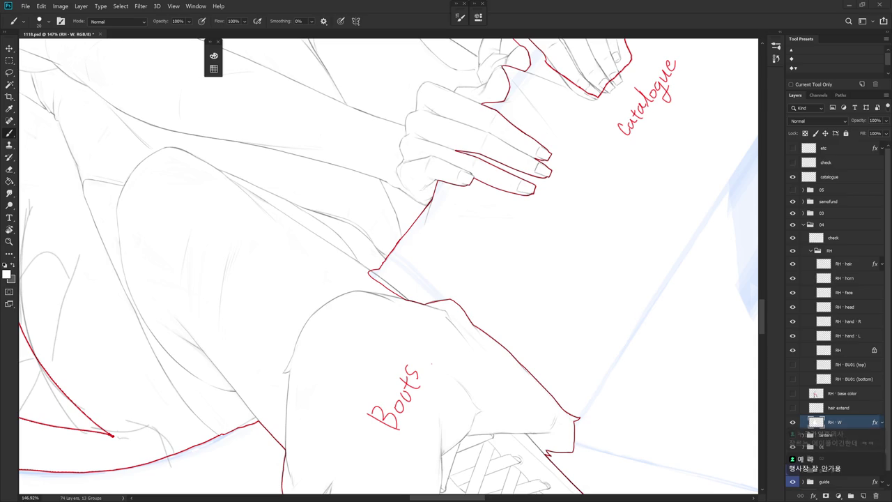
Step: Rotate the view a quarter turn, then turn the canvas back upright near the knee
{"action": "key", "text": "r"}
{"action": "left_click_drag", "start_coordinate": [745, 401], "coordinate": [442, 258]}
{"action": "scroll", "coordinate": [442, 257], "scroll_direction": "up", "scroll_amount": 3}
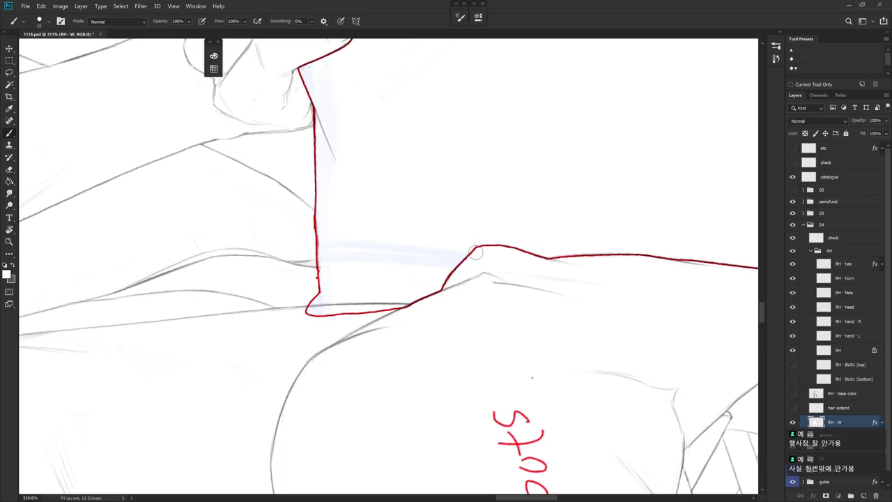
{"action": "scroll", "coordinate": [511, 285], "scroll_direction": "down", "scroll_amount": 4}
{"action": "scroll", "coordinate": [488, 317], "scroll_direction": "up", "scroll_amount": 1}
{"action": "scroll", "coordinate": [484, 288], "scroll_direction": "up", "scroll_amount": 2}
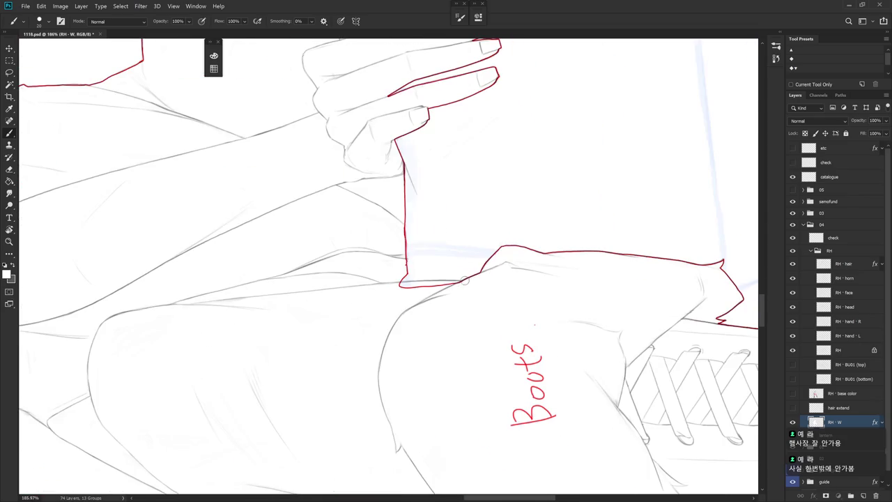
{"action": "key", "text": "r"}
{"action": "left_click_drag", "start_coordinate": [487, 274], "coordinate": [389, 248]}
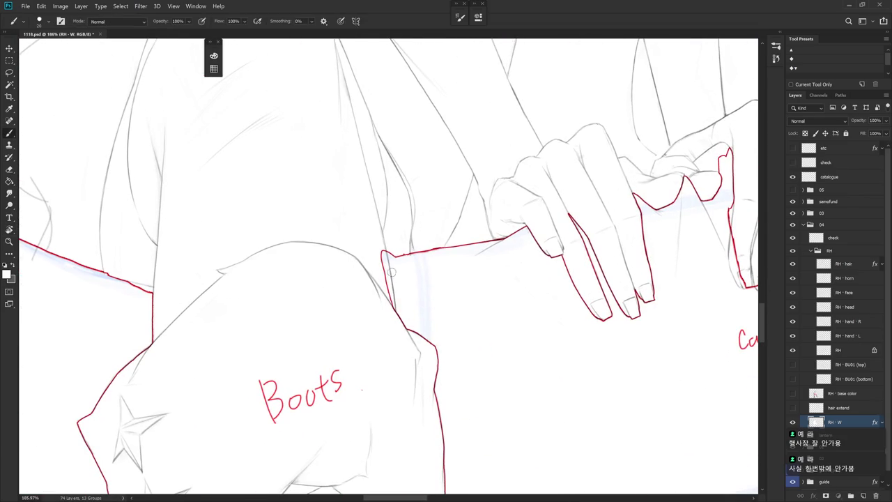
Step: Lasso the stray sliver of red outline by the knee, delete it, and deselect
{"action": "key", "text": "l"}
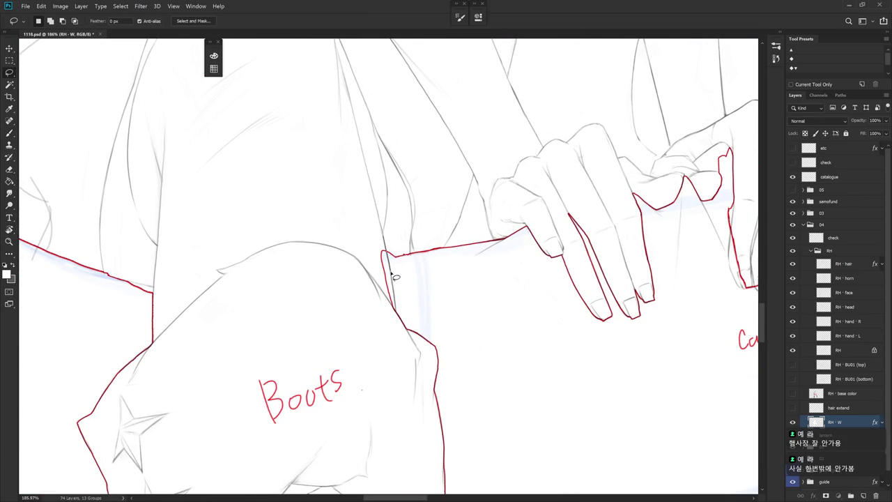
{"action": "mouse_move", "coordinate": [384, 233]}
{"action": "left_mouse_down"}
{"action": "mouse_move", "coordinate": [395, 322]}
{"action": "mouse_move", "coordinate": [367, 197]}
{"action": "left_mouse_up"}
{"action": "key", "text": "Delete"}
{"action": "key", "text": "ctrl+d"}
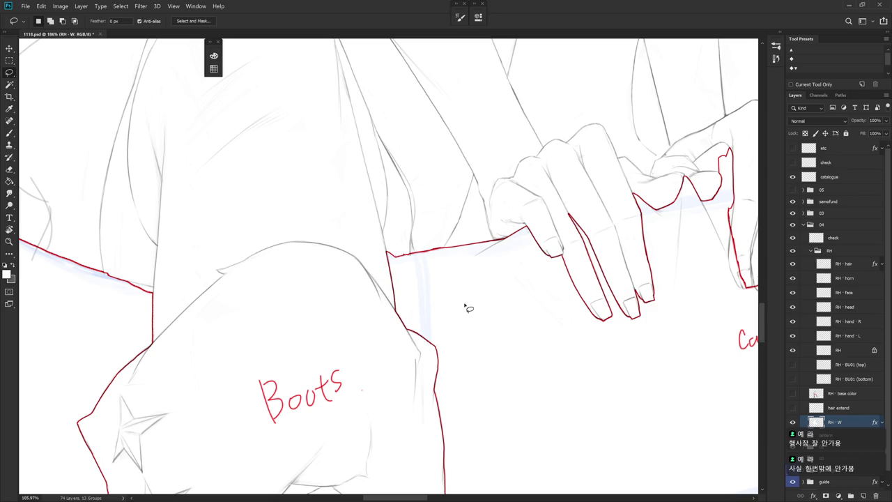
{"action": "mouse_move", "coordinate": [517, 331]}
{"action": "left_mouse_down"}
{"action": "mouse_move", "coordinate": [543, 304]}
{"action": "mouse_move", "coordinate": [348, 381]}
{"action": "mouse_move", "coordinate": [379, 272]}
{"action": "left_mouse_up"}
{"action": "key", "text": "b"}
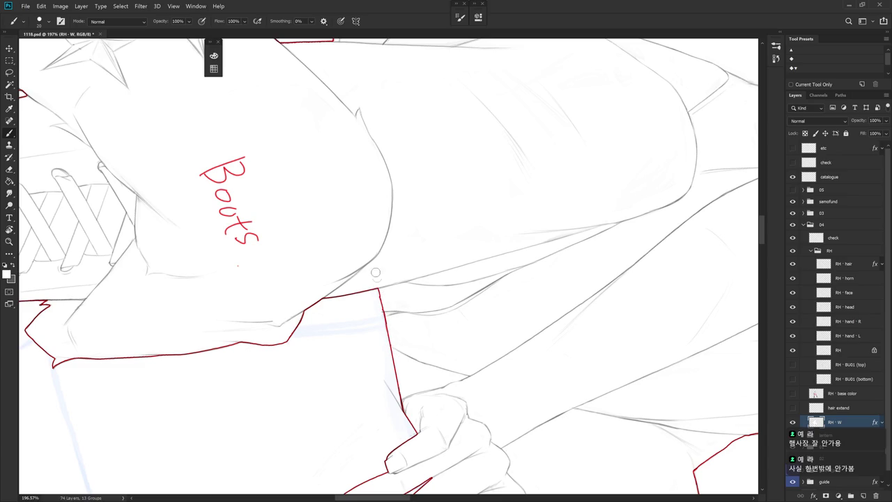
Step: Zoom out to show the Boots and Catalogue labels
{"action": "key", "text": "e"}
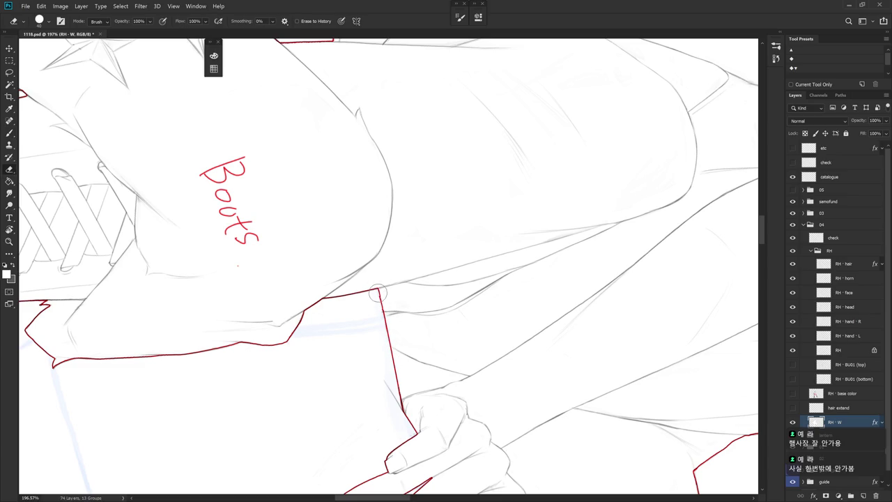
{"action": "key", "text": "b"}
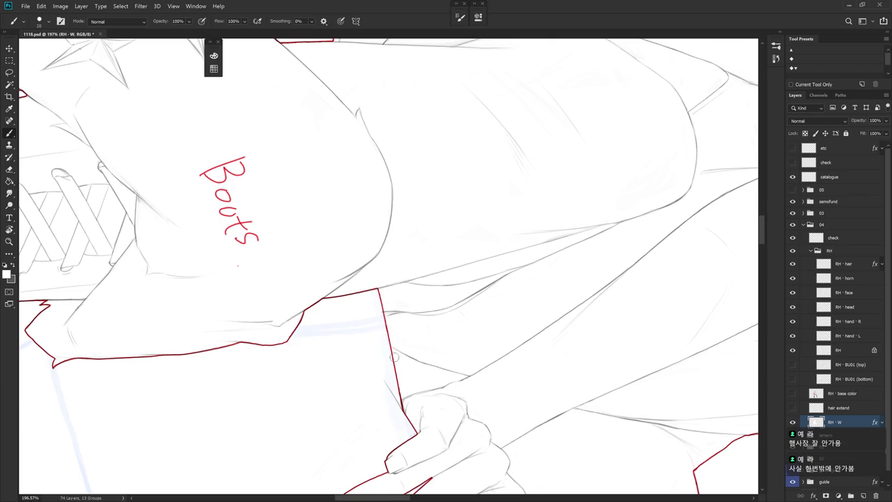
{"action": "scroll", "coordinate": [464, 342], "scroll_direction": "down", "scroll_amount": 3}
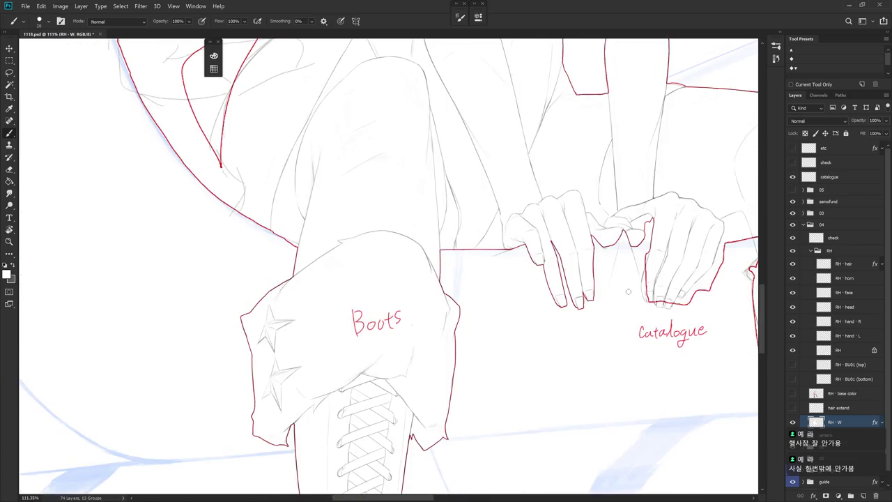
{"action": "left_click_drag", "start_coordinate": [627, 299], "coordinate": [565, 316]}
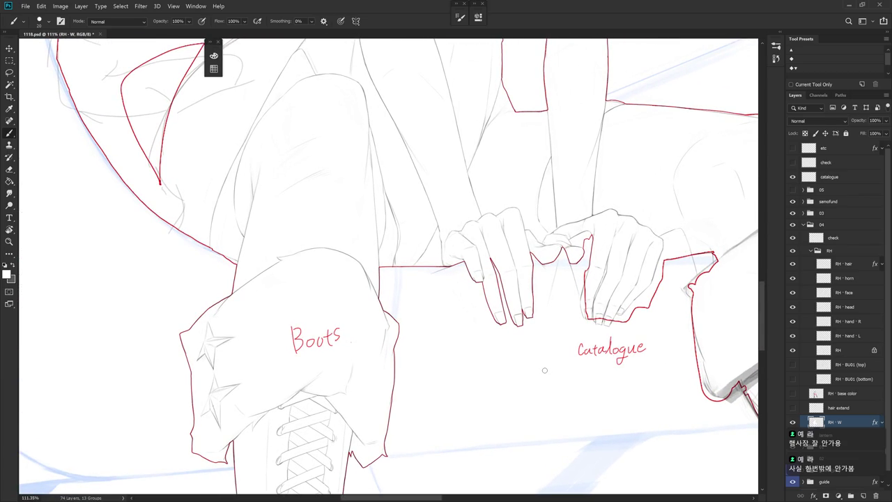
{"action": "scroll", "coordinate": [424, 346], "scroll_direction": "down", "scroll_amount": 1}
{"action": "scroll", "coordinate": [449, 422], "scroll_direction": "down", "scroll_amount": 3}
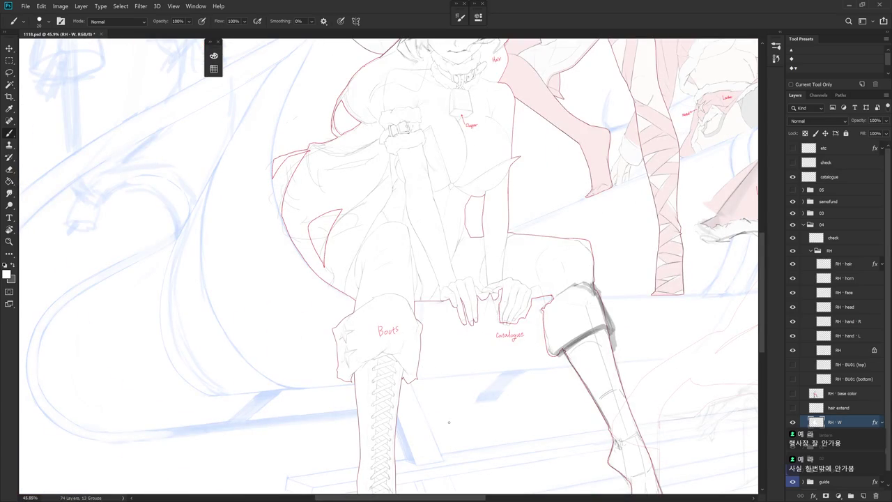
Step: Lasso the pointed hair strand and the hair's left outline edge, then deselect
{"action": "left_click_drag", "start_coordinate": [449, 421], "coordinate": [429, 351]}
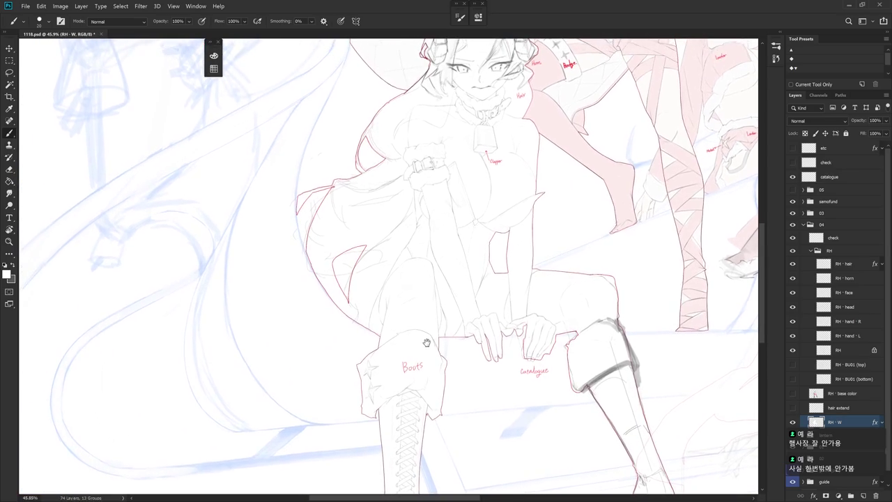
{"action": "key", "text": "l"}
{"action": "mouse_move", "coordinate": [356, 315]}
{"action": "left_mouse_down"}
{"action": "mouse_move", "coordinate": [388, 255]}
{"action": "mouse_move", "coordinate": [326, 307]}
{"action": "left_mouse_up"}
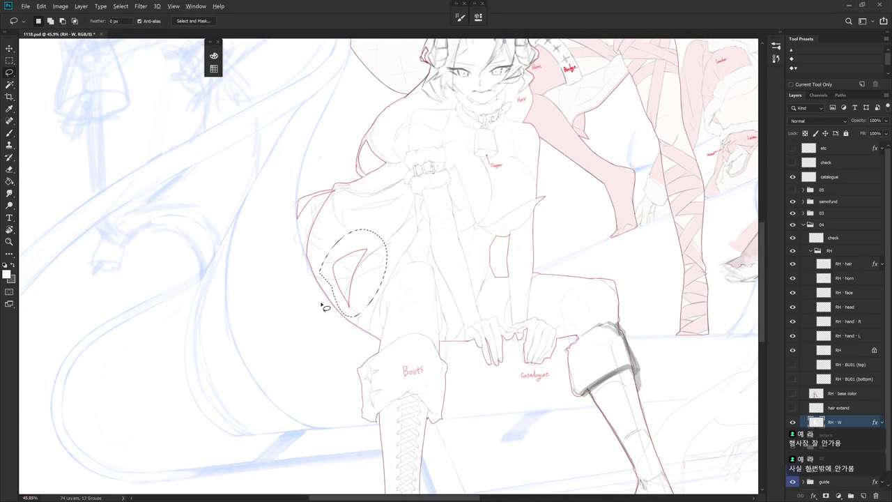
{"action": "key", "text": "ctrl+d"}
{"action": "scroll", "coordinate": [299, 203], "scroll_direction": "up", "scroll_amount": 1}
{"action": "mouse_move", "coordinate": [295, 205]}
{"action": "left_mouse_down"}
{"action": "mouse_move", "coordinate": [306, 286]}
{"action": "mouse_move", "coordinate": [330, 317]}
{"action": "mouse_move", "coordinate": [359, 199]}
{"action": "mouse_move", "coordinate": [352, 190]}
{"action": "mouse_move", "coordinate": [296, 203]}
{"action": "left_mouse_up"}
{"action": "left_click", "coordinate": [301, 219]}
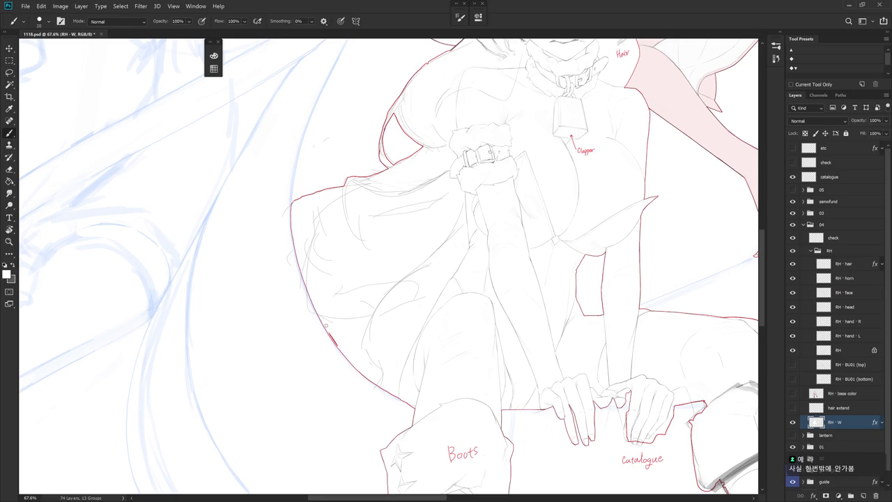
Step: Tilt the canvas diagonally and zoom out to review the hair outline
{"action": "key", "text": "r"}
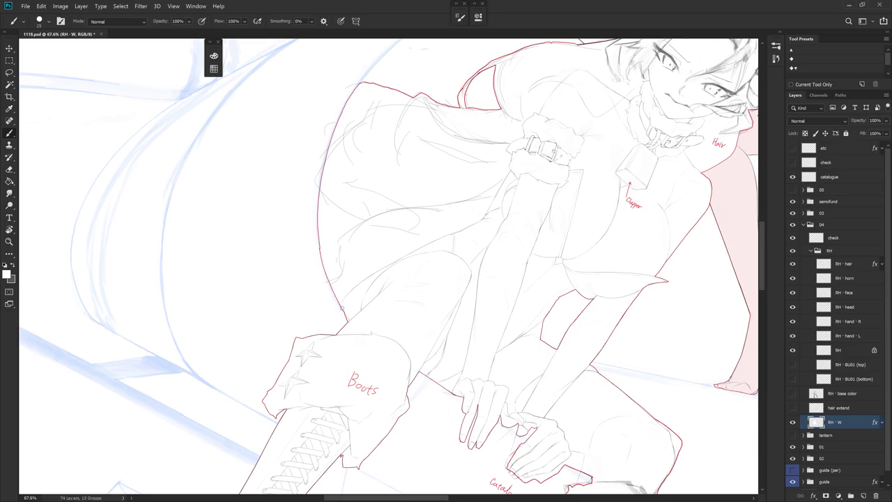
{"action": "scroll", "coordinate": [339, 305], "scroll_direction": "up", "scroll_amount": 2}
{"action": "key", "text": "e"}
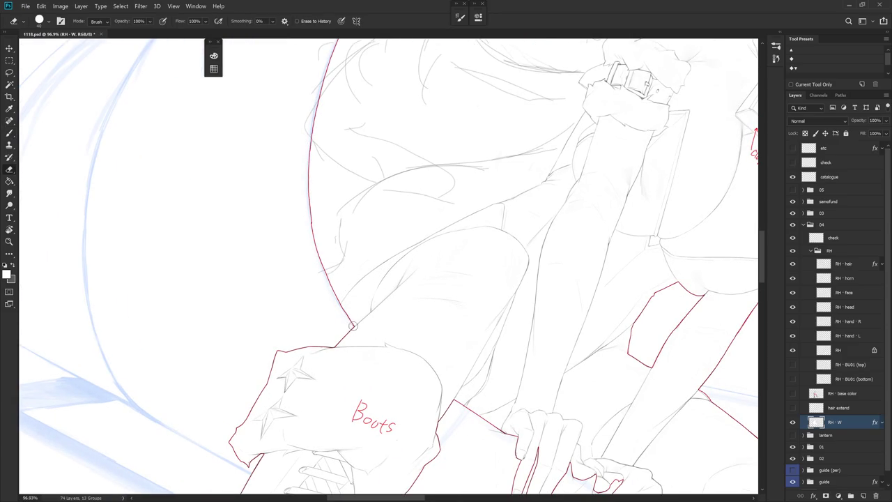
{"action": "key", "text": "b"}
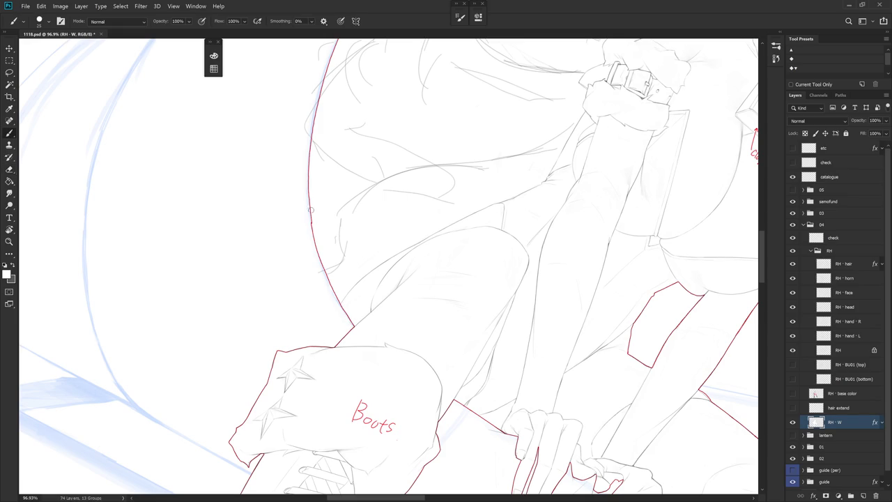
{"action": "scroll", "coordinate": [329, 195], "scroll_direction": "down", "scroll_amount": 5}
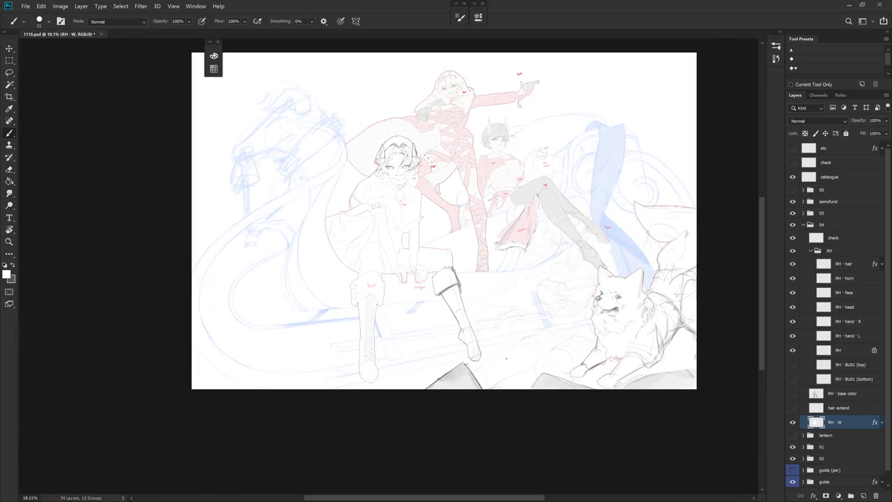
Step: Show and select the RH - base color layer and set its opacity to full
{"action": "left_click", "coordinate": [794, 394]}
{"action": "left_click", "coordinate": [856, 394]}
{"action": "left_click", "coordinate": [884, 121]}
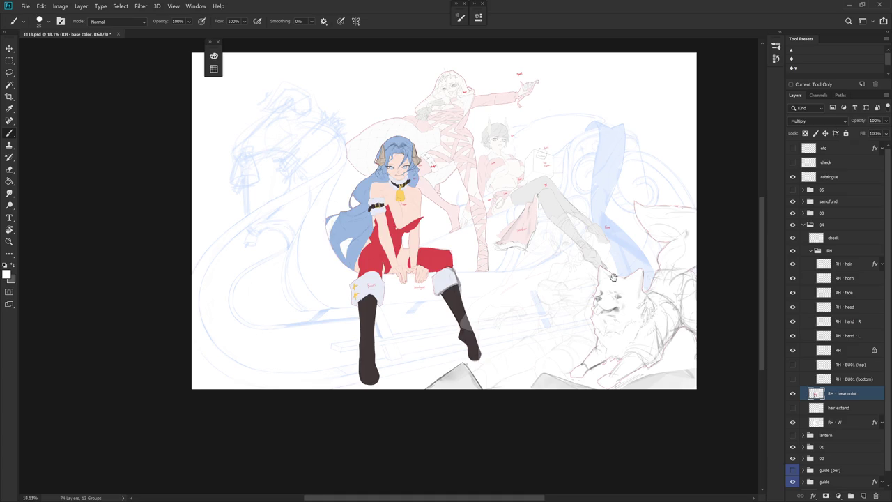
{"action": "scroll", "coordinate": [469, 239], "scroll_direction": "up", "scroll_amount": 5}
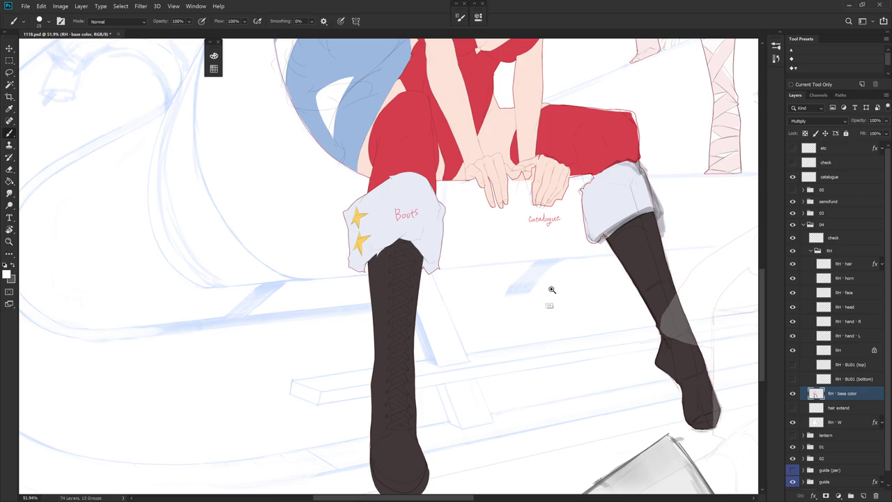
{"action": "scroll", "coordinate": [547, 289], "scroll_direction": "down", "scroll_amount": 5}
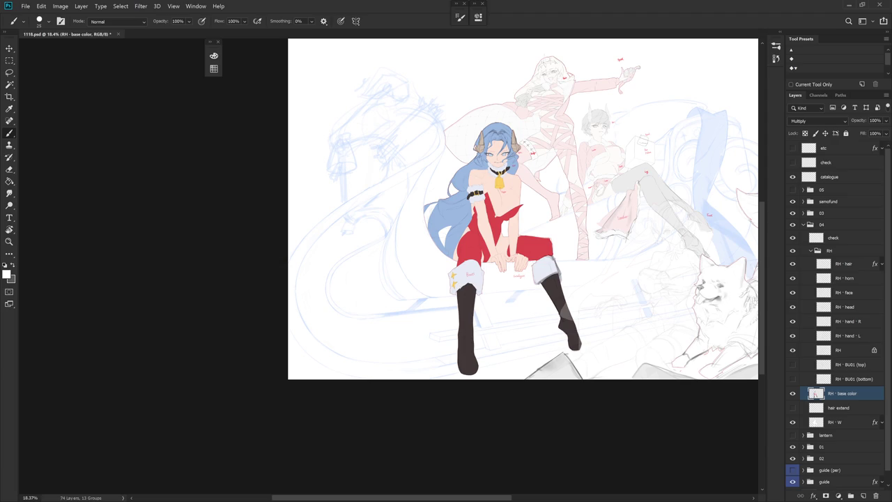
{"action": "scroll", "coordinate": [512, 319], "scroll_direction": "up", "scroll_amount": 5}
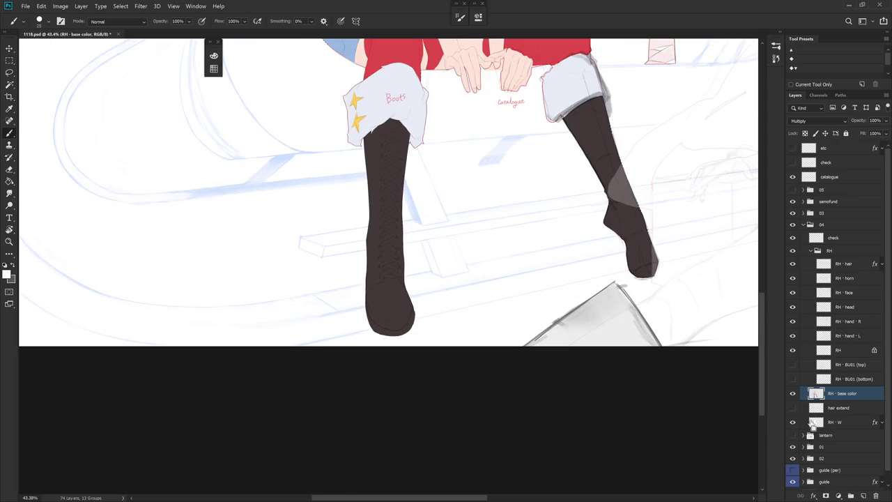
Step: Erase the excess at the bottom and right edge of the left boot sole
{"action": "scroll", "coordinate": [387, 317], "scroll_direction": "up", "scroll_amount": 3}
{"action": "key", "text": "e"}
{"action": "mouse_move", "coordinate": [392, 341]}
{"action": "left_mouse_down"}
{"action": "mouse_move", "coordinate": [414, 339]}
{"action": "mouse_move", "coordinate": [453, 308]}
{"action": "mouse_move", "coordinate": [448, 295]}
{"action": "mouse_move", "coordinate": [438, 341]}
{"action": "left_mouse_up"}
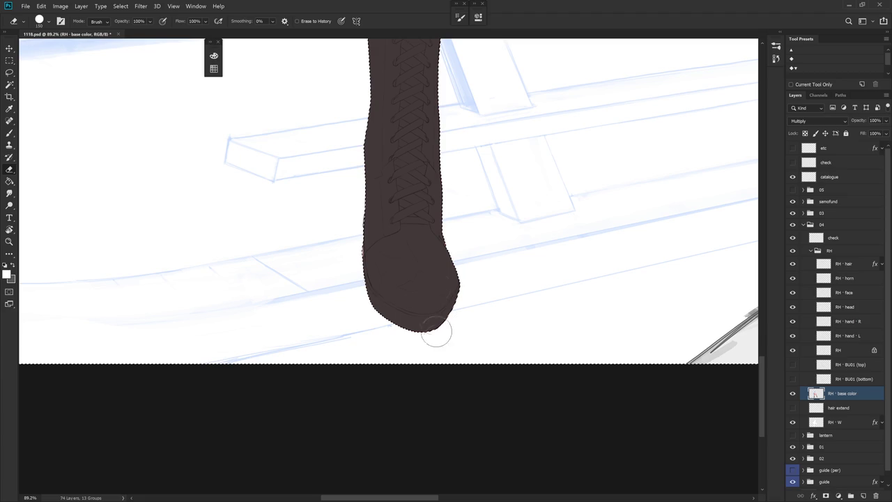
{"action": "key", "text": "b"}
{"action": "left_click", "coordinate": [389, 251], "text": "alt"}
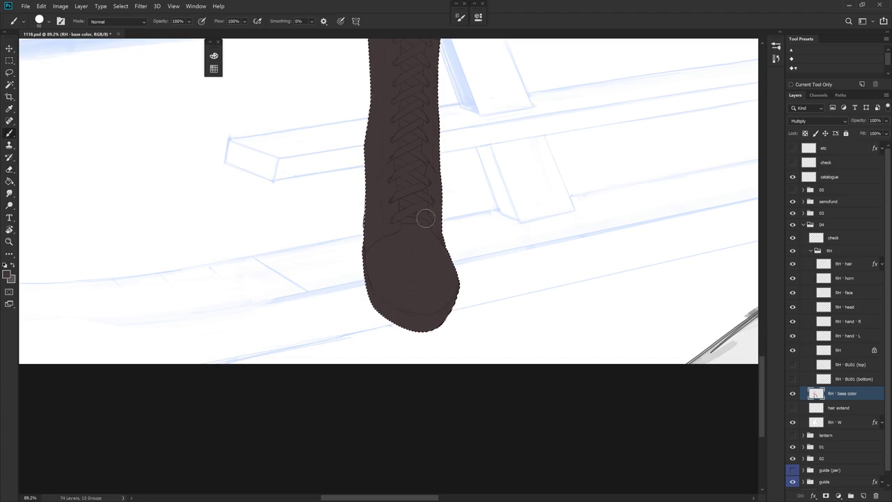
{"action": "scroll", "coordinate": [458, 241], "scroll_direction": "up", "scroll_amount": 3}
Step: Zoom in on the boot and drop the selection around the character
{"action": "key", "text": "e"}
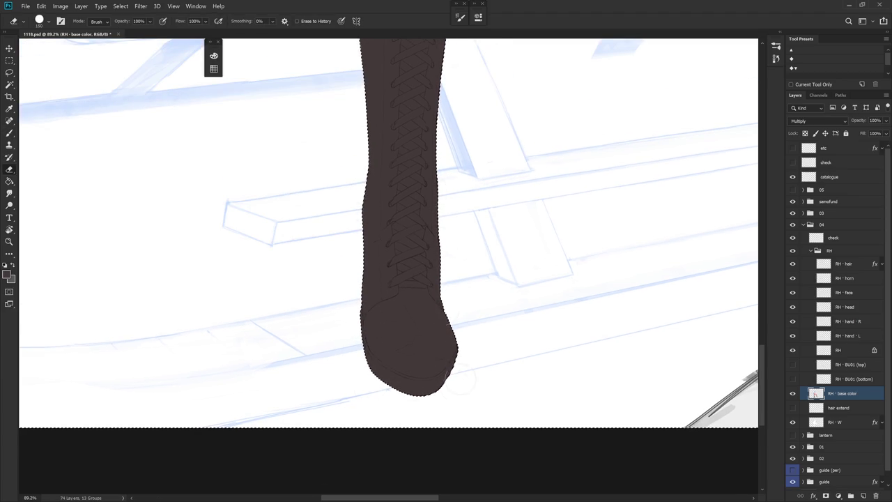
{"action": "scroll", "coordinate": [448, 354], "scroll_direction": "up", "scroll_amount": 4}
{"action": "scroll", "coordinate": [434, 293], "scroll_direction": "up", "scroll_amount": 6}
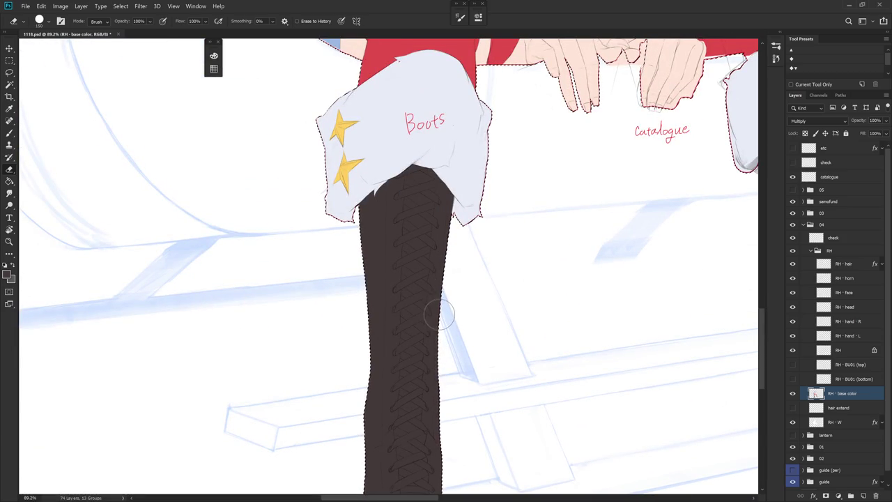
{"action": "key", "text": "b"}
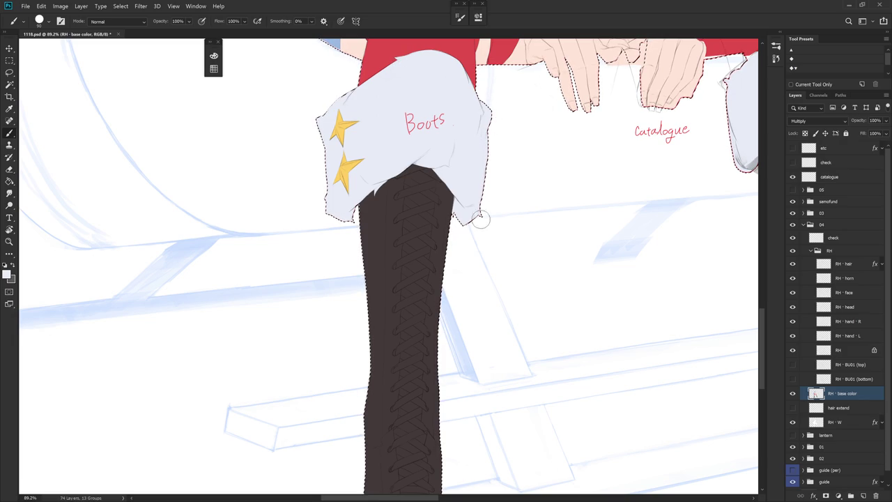
{"action": "key", "text": "ctrl+d"}
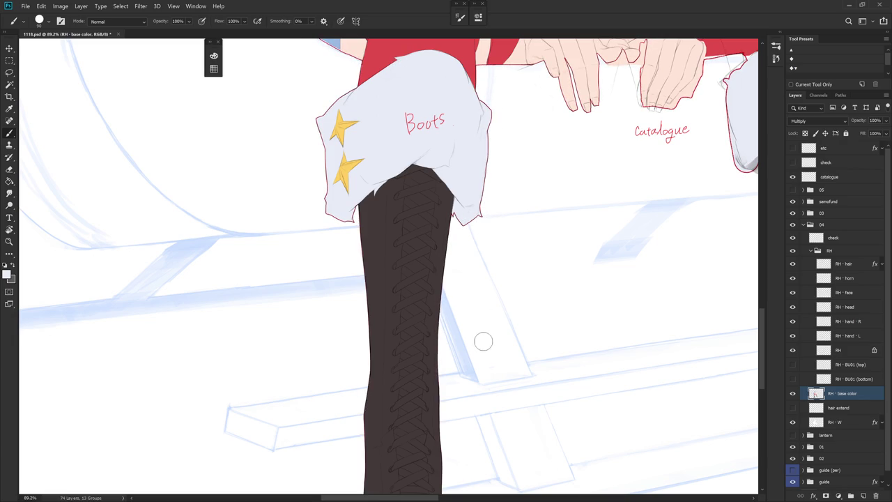
{"action": "scroll", "coordinate": [498, 344], "scroll_direction": "down", "scroll_amount": 2}
Step: Sample the outfit's red as the painting colour for the laces
{"action": "left_click_drag", "start_coordinate": [498, 344], "coordinate": [504, 279]}
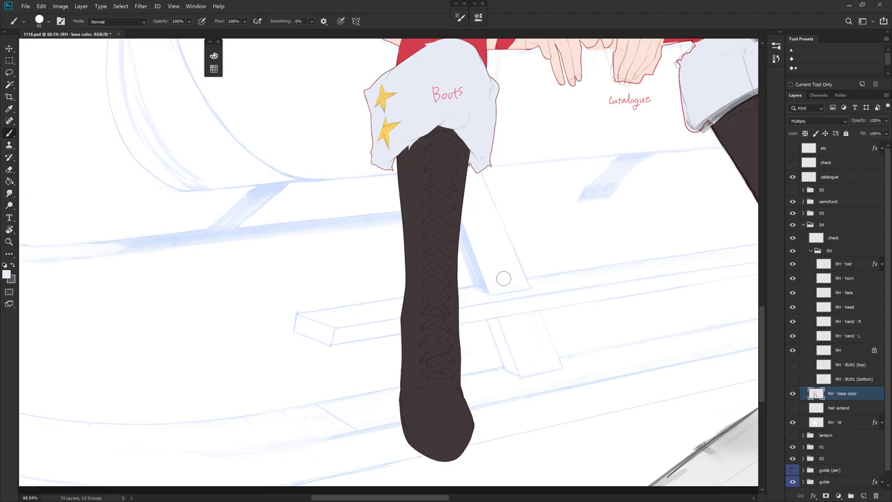
{"action": "scroll", "coordinate": [527, 247], "scroll_direction": "down", "scroll_amount": 3}
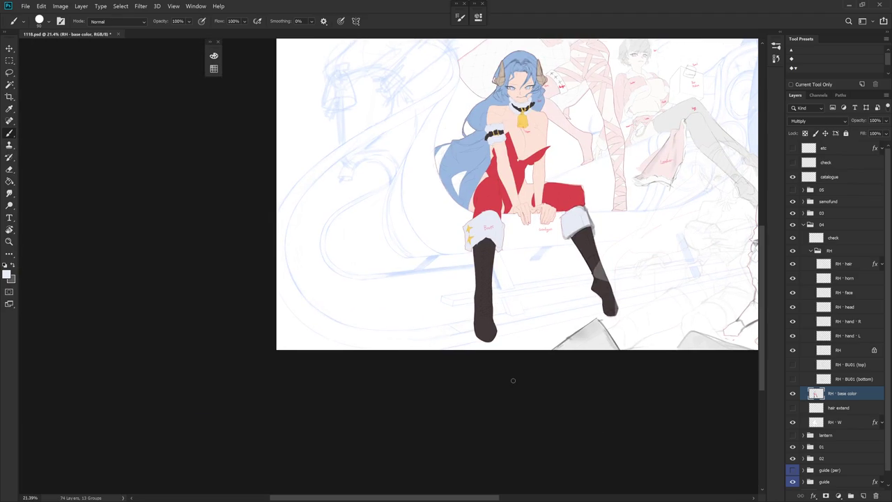
{"action": "left_click", "coordinate": [486, 258], "text": "alt"}
{"action": "left_click", "coordinate": [492, 133], "text": "alt"}
{"action": "scroll", "coordinate": [492, 291], "scroll_direction": "up", "scroll_amount": 1}
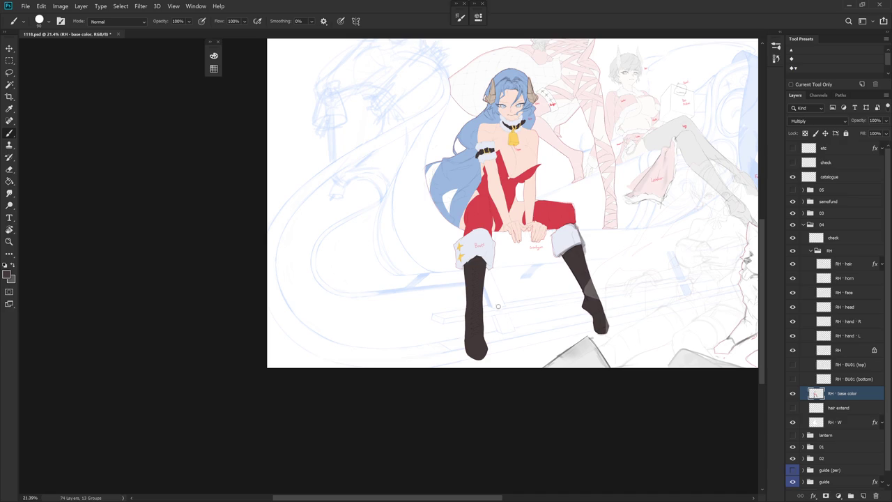
{"action": "left_click", "coordinate": [488, 210], "text": "alt"}
{"action": "scroll", "coordinate": [488, 322], "scroll_direction": "up", "scroll_amount": 3}
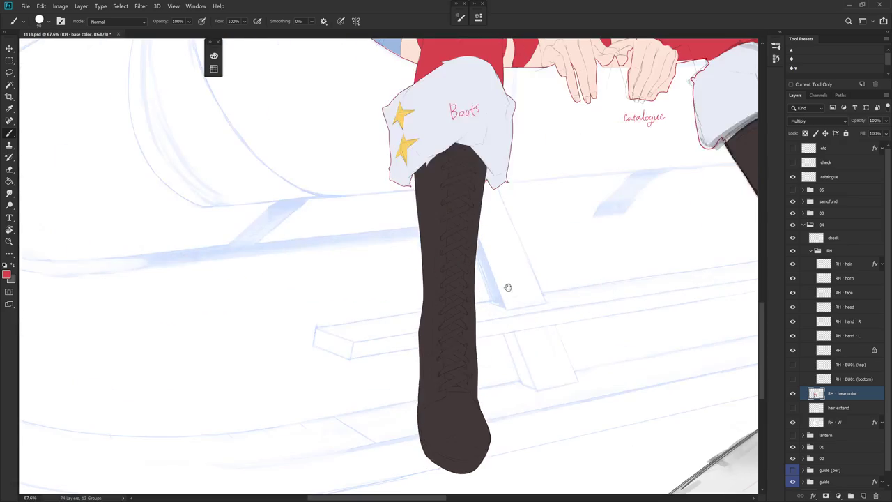
Step: Lasso the lowest lace strap and fill it with red
{"action": "scroll", "coordinate": [480, 355], "scroll_direction": "up", "scroll_amount": 2}
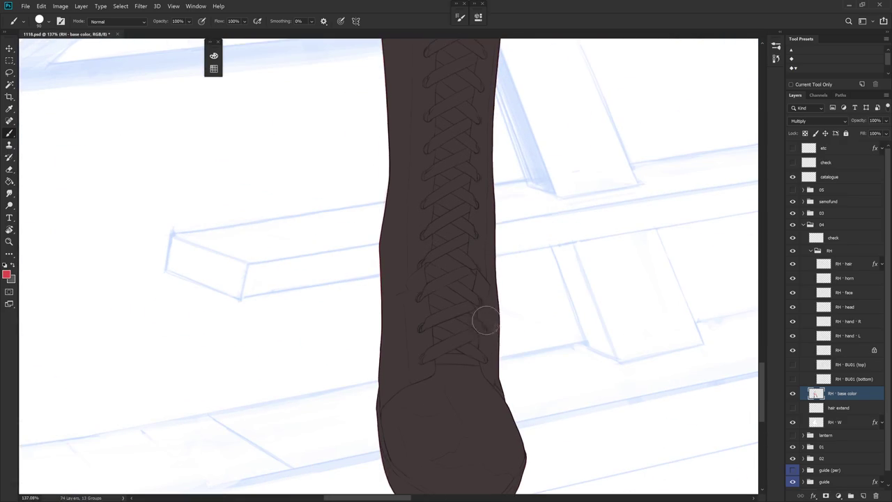
{"action": "key", "text": "l"}
{"action": "mouse_move", "coordinate": [486, 345]}
{"action": "left_mouse_down"}
{"action": "mouse_move", "coordinate": [462, 337]}
{"action": "mouse_move", "coordinate": [468, 329]}
{"action": "left_mouse_up"}
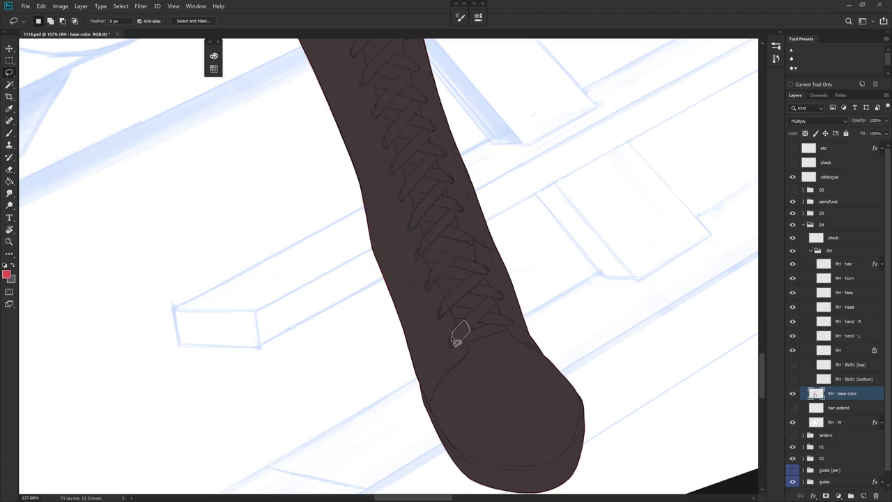
{"action": "left_click_drag", "start_coordinate": [458, 352], "coordinate": [462, 339]}
{"action": "key", "text": "alt+BackSpace"}
Step: Begin selecting the crossing lace strap from the red patch, adding areas with Shift
{"action": "key", "text": "b"}
{"action": "key", "text": "l"}
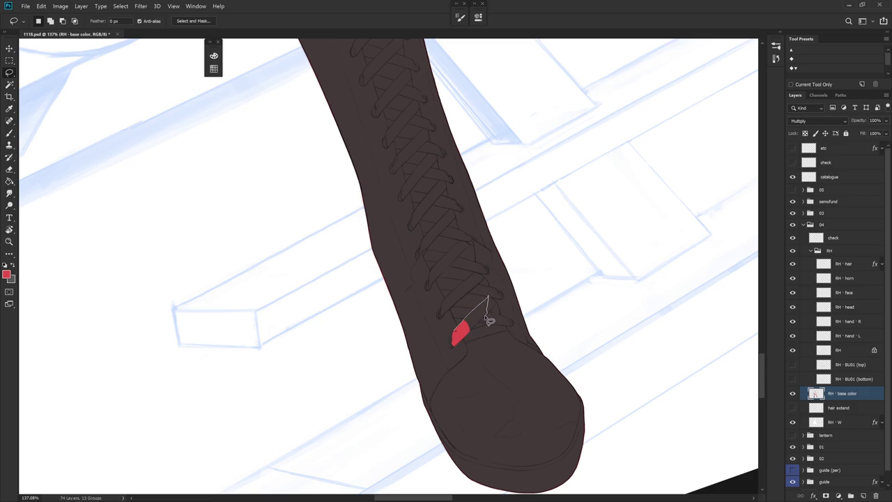
{"action": "left_click_drag", "start_coordinate": [477, 335], "coordinate": [472, 340]}
{"action": "key", "text": "shift"}
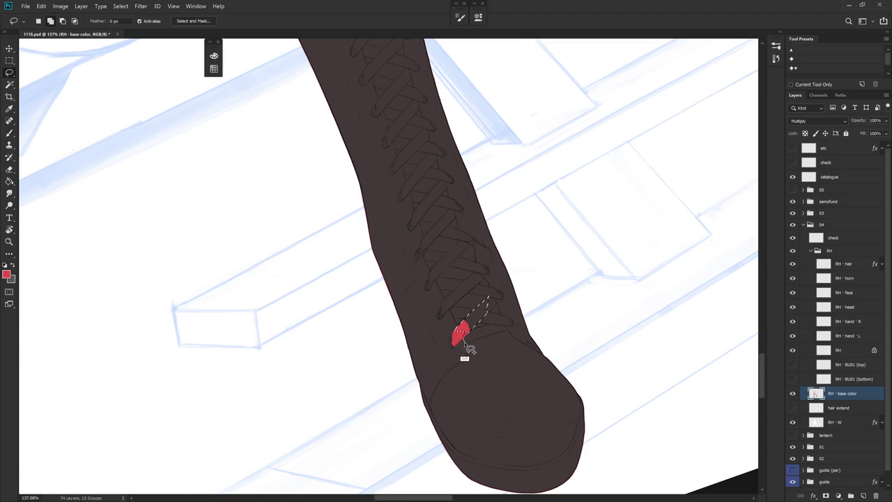
{"action": "mouse_move", "coordinate": [476, 335]}
{"action": "left_mouse_down"}
{"action": "mouse_move", "coordinate": [500, 338]}
{"action": "mouse_move", "coordinate": [484, 347]}
{"action": "left_mouse_up"}
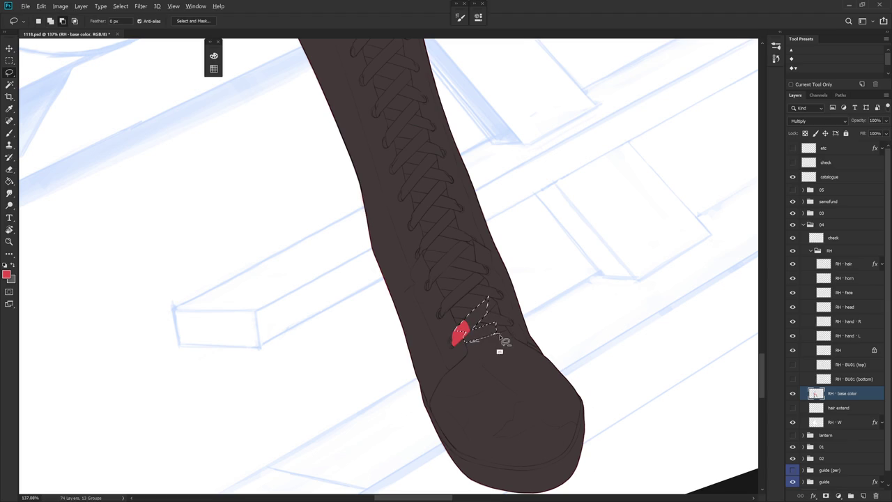
{"action": "scroll", "coordinate": [488, 334], "scroll_direction": "up", "scroll_amount": 5}
{"action": "mouse_move", "coordinate": [443, 358]}
{"action": "left_mouse_down"}
{"action": "mouse_move", "coordinate": [533, 326]}
{"action": "mouse_move", "coordinate": [492, 344]}
{"action": "mouse_move", "coordinate": [544, 293]}
{"action": "mouse_move", "coordinate": [592, 335]}
{"action": "left_mouse_up"}
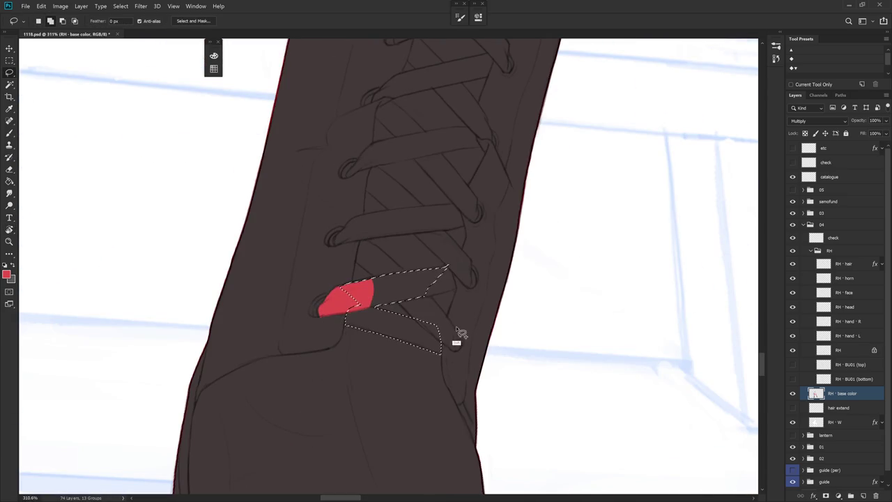
Step: Extend the selection over the lower crossing strap and fill the straps red
{"action": "mouse_move", "coordinate": [490, 293]}
{"action": "left_mouse_down"}
{"action": "mouse_move", "coordinate": [455, 378]}
{"action": "mouse_move", "coordinate": [448, 356]}
{"action": "left_mouse_up"}
{"action": "left_click_drag", "start_coordinate": [370, 276], "coordinate": [394, 325]}
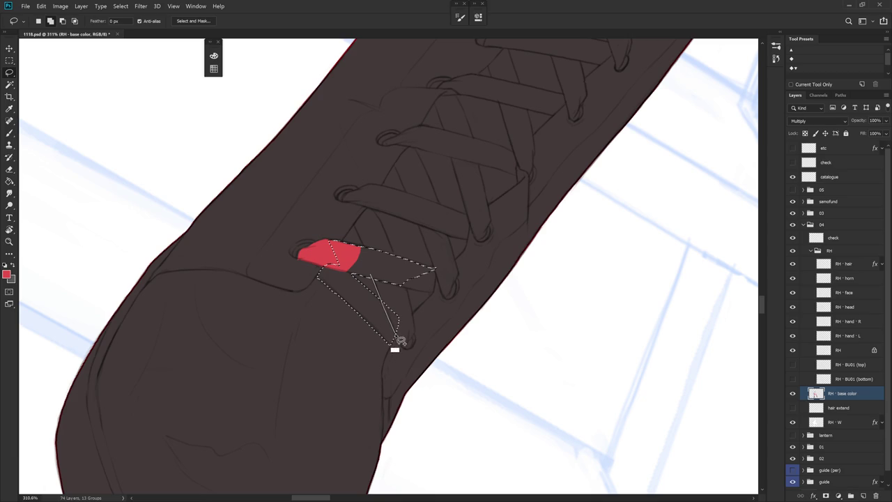
{"action": "left_click_drag", "start_coordinate": [394, 326], "coordinate": [409, 348]}
{"action": "left_click_drag", "start_coordinate": [394, 261], "coordinate": [404, 352]}
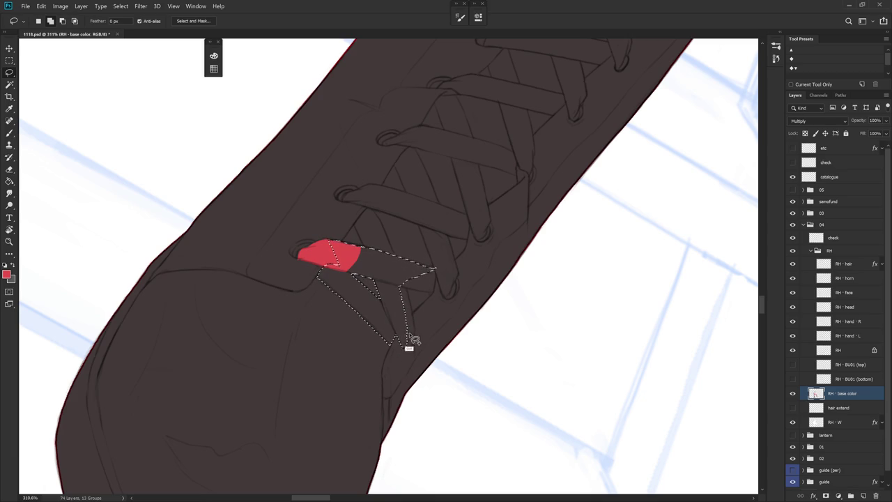
{"action": "left_click_drag", "start_coordinate": [414, 315], "coordinate": [405, 281]}
{"action": "scroll", "coordinate": [462, 284], "scroll_direction": "down", "scroll_amount": 5}
{"action": "key", "text": "alt+BackSpace"}
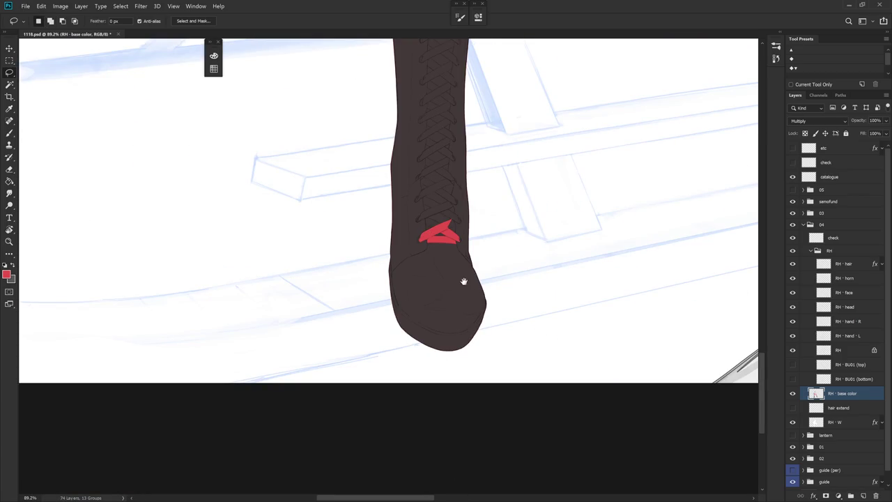
Step: Take a smaller brush and turn the canvas so the boot runs vertically
{"action": "left_click_drag", "start_coordinate": [465, 278], "coordinate": [430, 304]}
{"action": "scroll", "coordinate": [430, 304], "scroll_direction": "up", "scroll_amount": 4}
{"action": "key", "text": "b"}
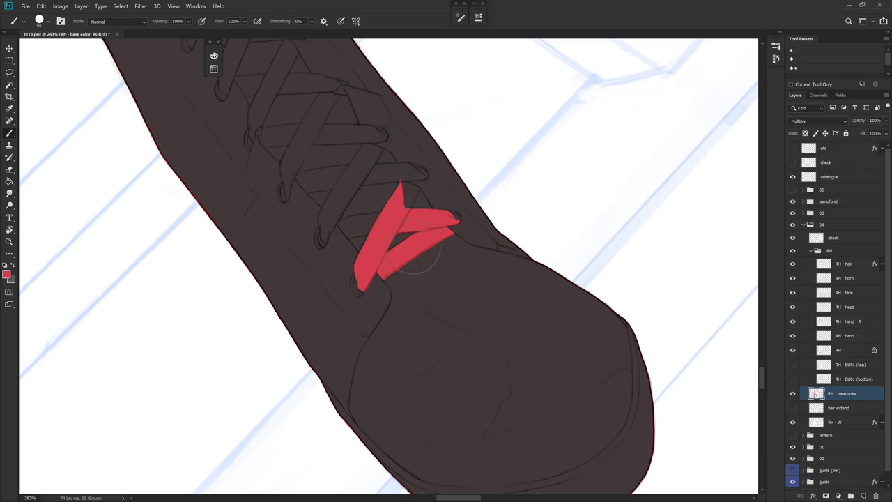
{"action": "key", "text": "bracketleft"}
{"action": "key", "text": "bracketleft"}
{"action": "key", "text": "bracketleft"}
{"action": "key", "text": "r"}
{"action": "left_click_drag", "start_coordinate": [436, 240], "coordinate": [426, 243]}
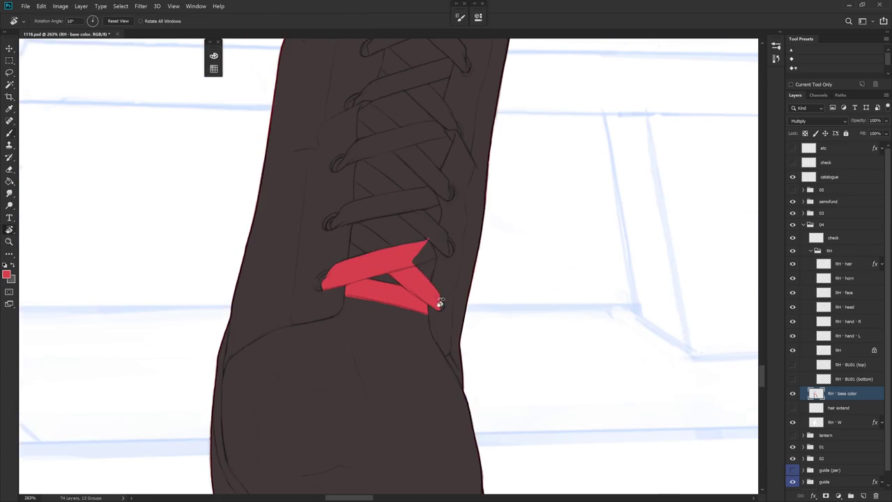
Step: Lasso the overshooting tip of the red strap to trim it
{"action": "key", "text": "l"}
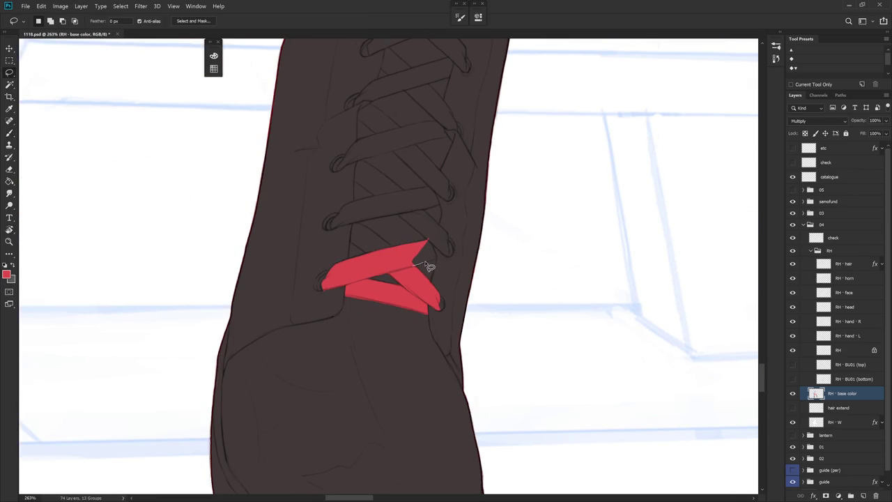
{"action": "left_click_drag", "start_coordinate": [430, 242], "coordinate": [408, 253]}
{"action": "scroll", "coordinate": [474, 249], "scroll_direction": "down", "scroll_amount": 3}
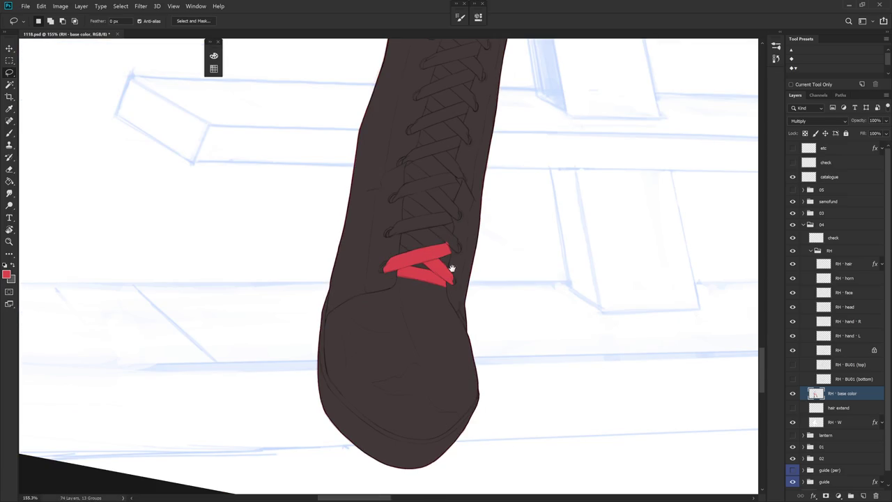
{"action": "left_click_drag", "start_coordinate": [417, 284], "coordinate": [406, 319]}
{"action": "key", "text": "w"}
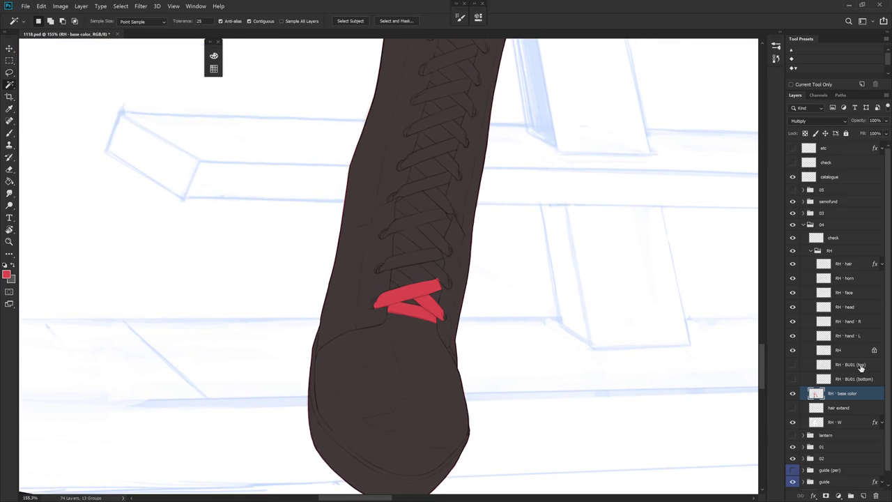
{"action": "left_click", "coordinate": [857, 350]}
{"action": "left_click", "coordinate": [427, 256]}
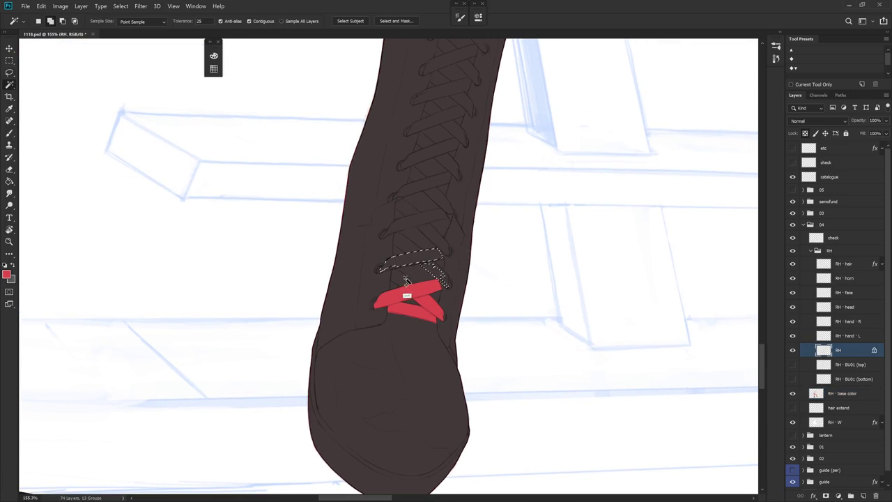
{"action": "left_click", "coordinate": [411, 242]}
{"action": "left_click", "coordinate": [420, 222]}
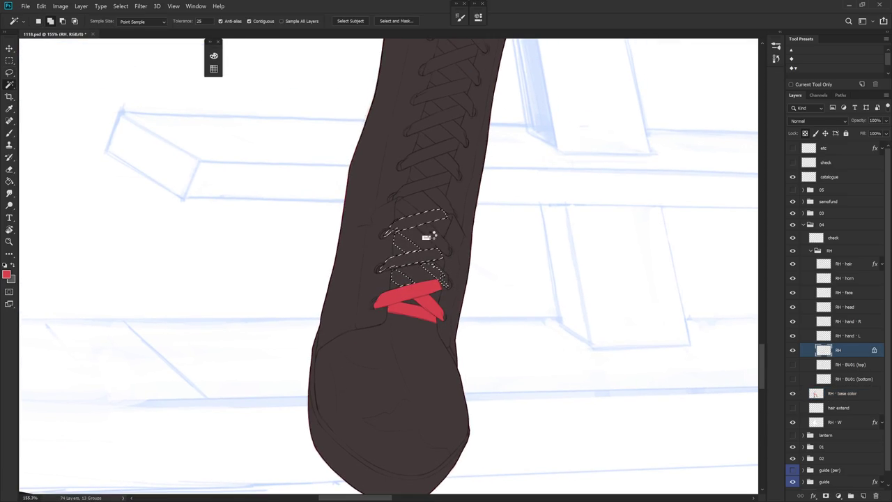
{"action": "left_click", "coordinate": [421, 213]}
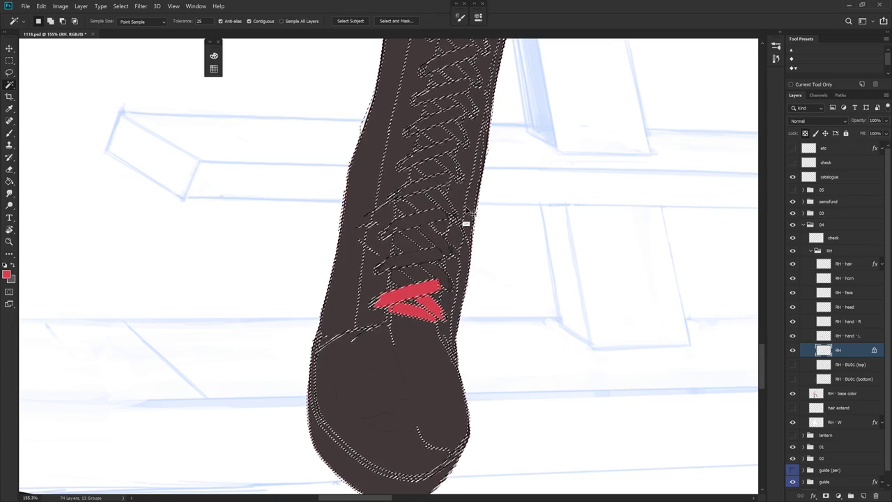
{"action": "key", "text": "ctrl+z"}
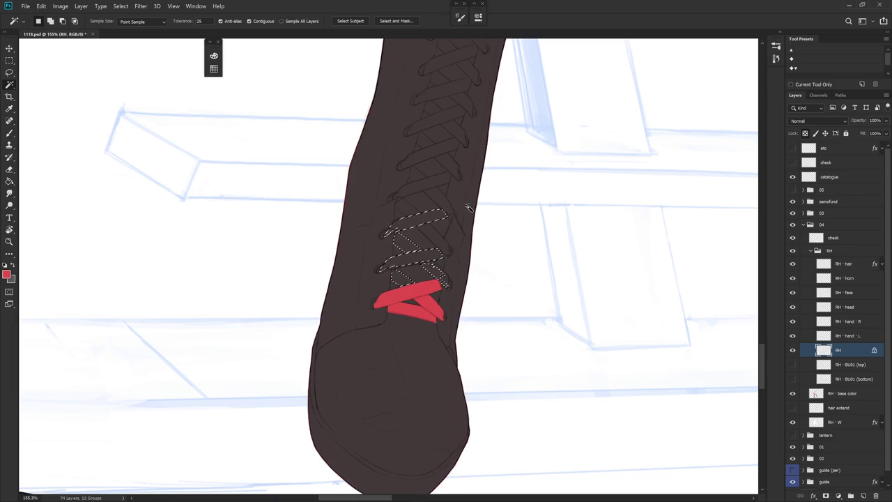
{"action": "left_click", "coordinate": [450, 262]}
{"action": "key", "text": "ctrl+z"}
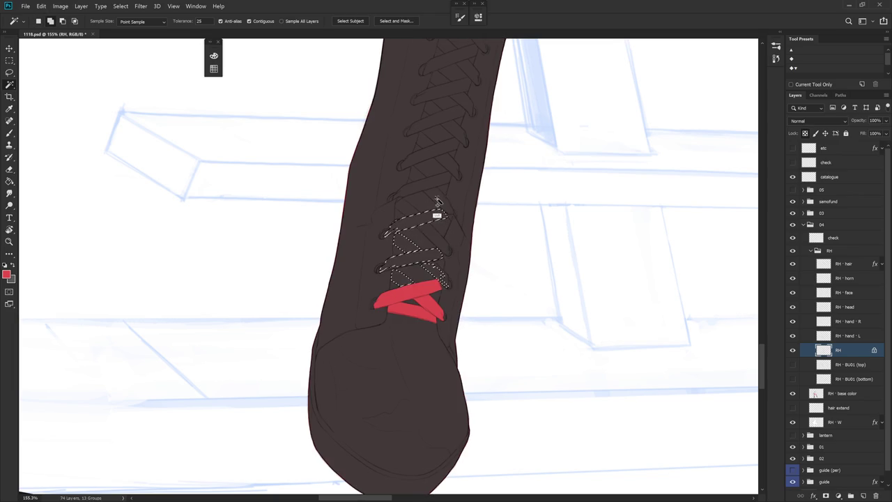
{"action": "left_click", "coordinate": [444, 187]}
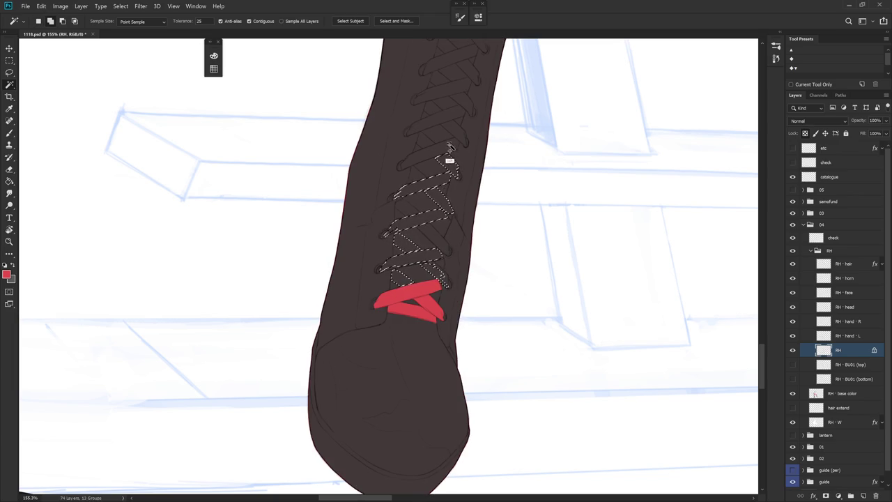
{"action": "left_click", "coordinate": [446, 148]}
{"action": "key", "text": "ctrl+d"}
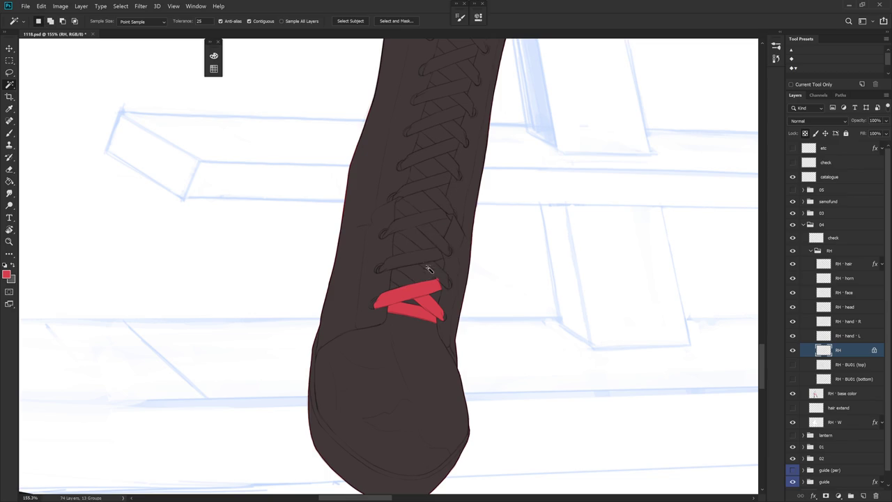
{"action": "key", "text": "l"}
{"action": "left_click_drag", "start_coordinate": [495, 364], "coordinate": [400, 339]}
Step: Rotate the boot horizontal and lasso the next lace strap beside the red ones
{"action": "scroll", "coordinate": [372, 233], "scroll_direction": "up", "scroll_amount": 2}
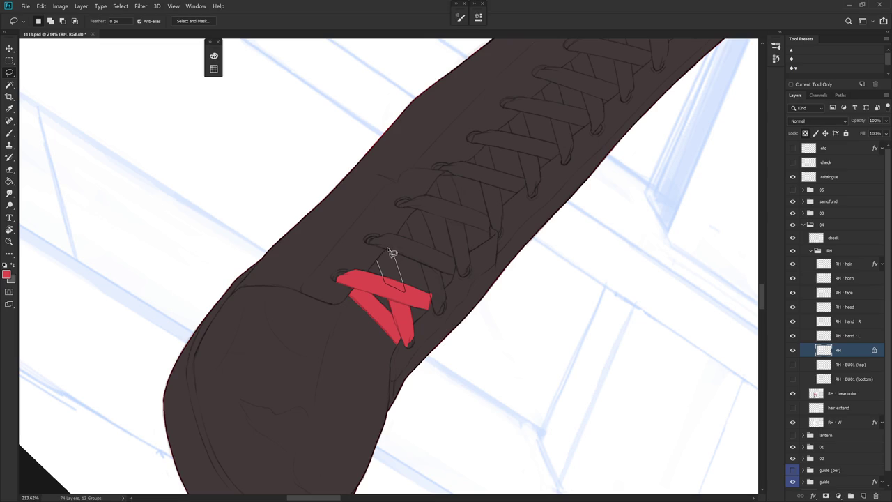
{"action": "key", "text": "r"}
{"action": "left_click_drag", "start_coordinate": [481, 284], "coordinate": [405, 414]}
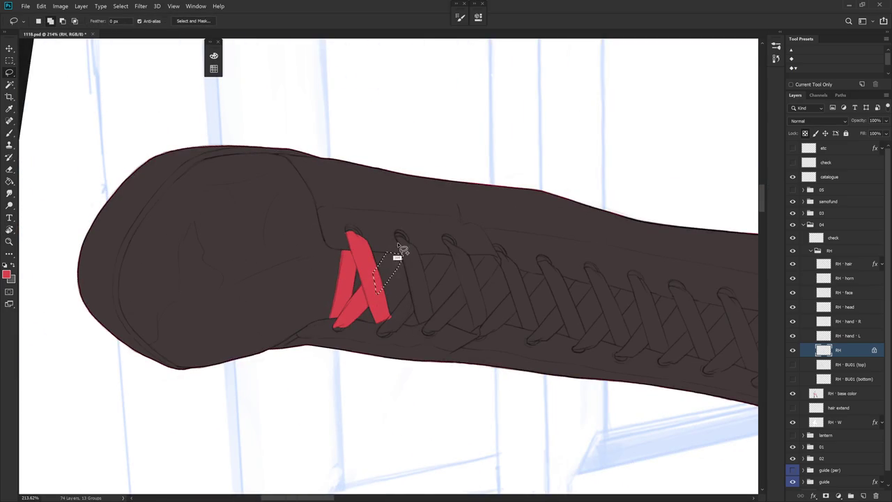
{"action": "left_click_drag", "start_coordinate": [402, 247], "coordinate": [414, 293]}
{"action": "mouse_move", "coordinate": [421, 324]}
{"action": "left_mouse_down"}
{"action": "mouse_move", "coordinate": [408, 244]}
{"action": "mouse_move", "coordinate": [408, 272]}
{"action": "mouse_move", "coordinate": [360, 259]}
{"action": "left_mouse_up"}
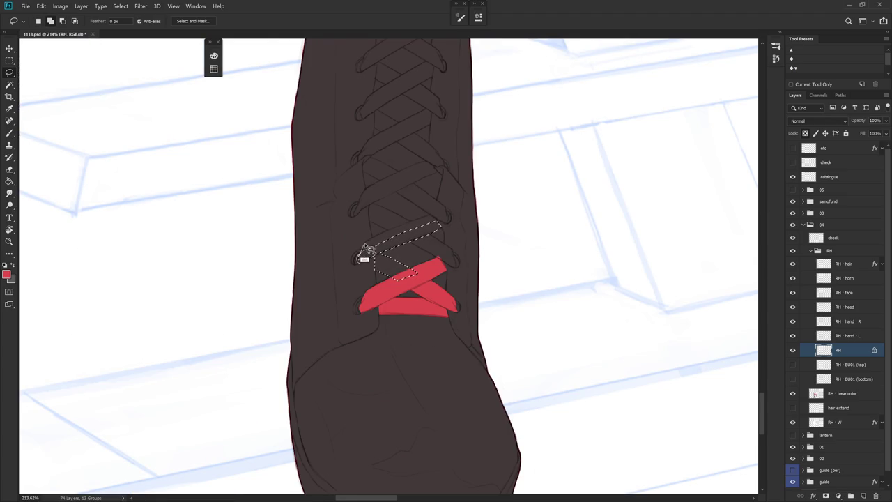
{"action": "left_click_drag", "start_coordinate": [360, 259], "coordinate": [376, 249]}
{"action": "mouse_move", "coordinate": [454, 339]}
{"action": "left_mouse_down"}
{"action": "mouse_move", "coordinate": [454, 205]}
{"action": "mouse_move", "coordinate": [419, 195]}
{"action": "mouse_move", "coordinate": [369, 224]}
{"action": "mouse_move", "coordinate": [369, 207]}
{"action": "mouse_move", "coordinate": [363, 279]}
{"action": "mouse_move", "coordinate": [374, 246]}
{"action": "mouse_move", "coordinate": [360, 262]}
{"action": "left_mouse_up"}
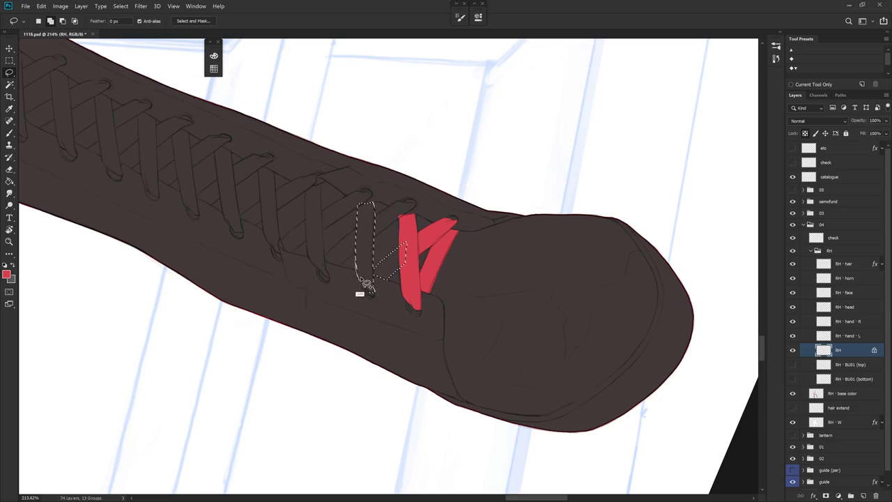
Step: Fill the restored strap selection red on the RH · base color layer, then deselect
{"action": "key", "text": "ctrl+d"}
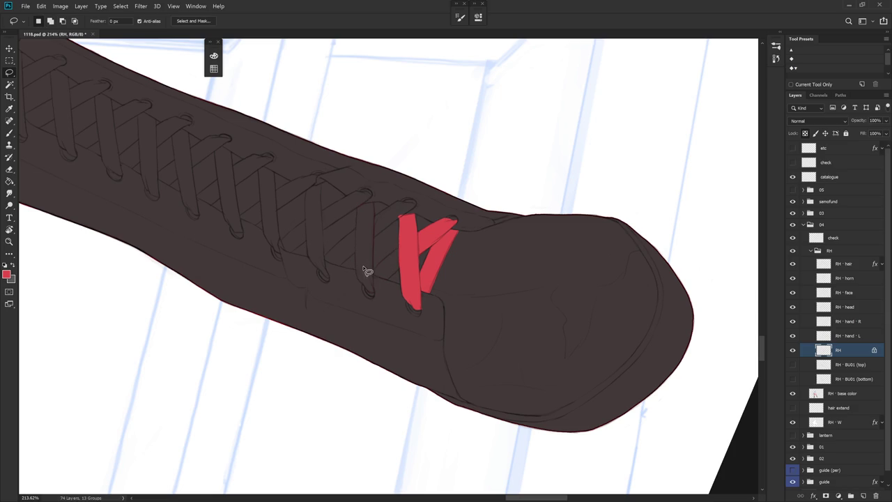
{"action": "key", "text": "ctrl+shift+d"}
{"action": "left_click", "coordinate": [843, 394]}
{"action": "key", "text": "alt+BackSpace"}
{"action": "key", "text": "ctrl+d"}
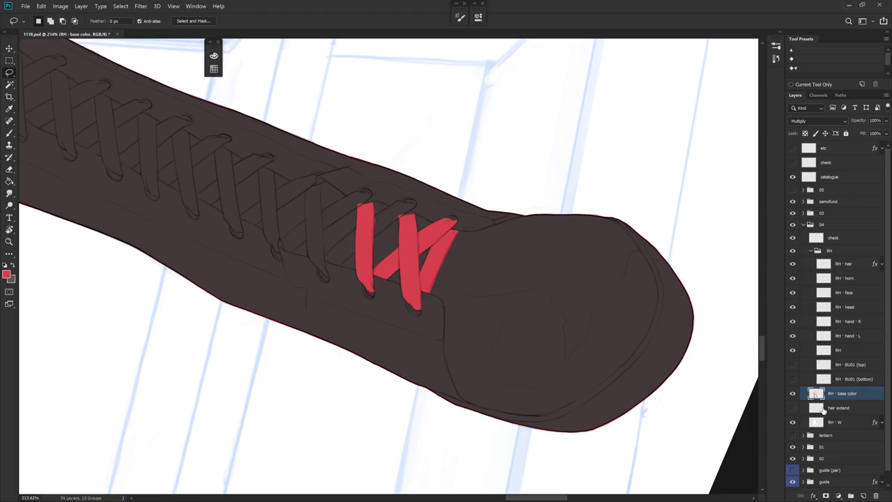
Step: Fill another narrow crossed lace band near the boot's ankle with red
{"action": "left_click_drag", "start_coordinate": [404, 263], "coordinate": [434, 272]}
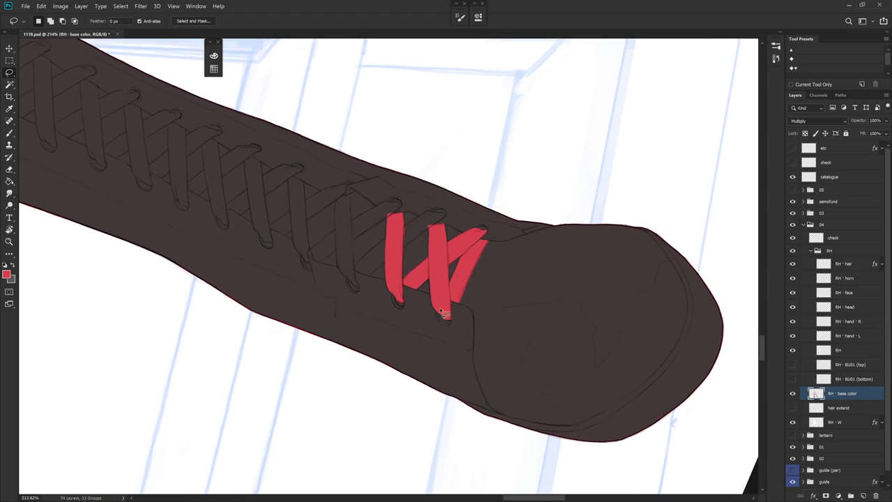
{"action": "left_click_drag", "start_coordinate": [450, 302], "coordinate": [431, 208]}
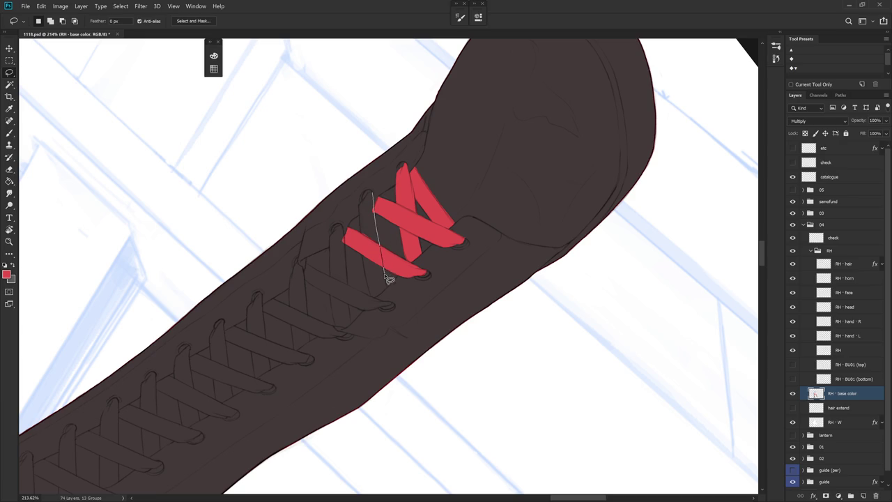
{"action": "mouse_move", "coordinate": [388, 291]}
{"action": "left_mouse_down"}
{"action": "mouse_move", "coordinate": [370, 259]}
{"action": "mouse_move", "coordinate": [361, 211]}
{"action": "mouse_move", "coordinate": [369, 196]}
{"action": "left_mouse_up"}
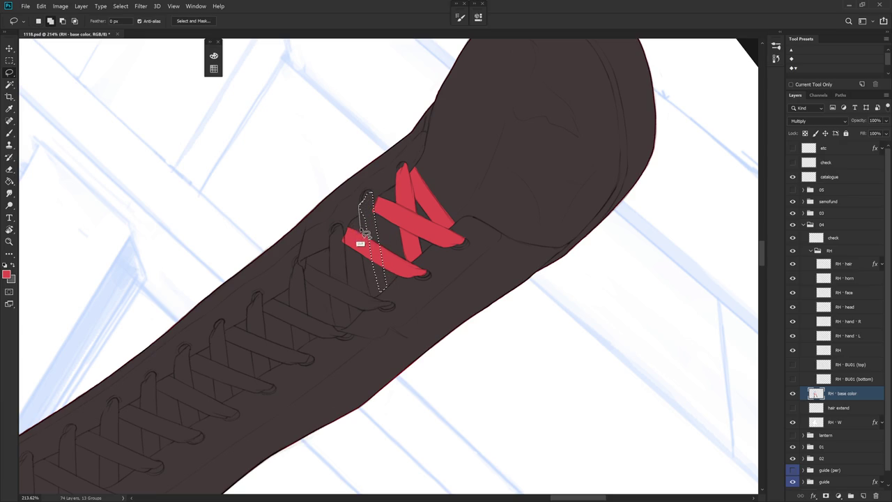
{"action": "left_click_drag", "start_coordinate": [373, 286], "coordinate": [386, 300]}
{"action": "left_click_drag", "start_coordinate": [385, 299], "coordinate": [380, 271]}
{"action": "key", "text": "alt+BackSpace"}
{"action": "key", "text": "ctrl+d"}
Step: Zoom out to look over the whole illustration
{"action": "key", "text": "b"}
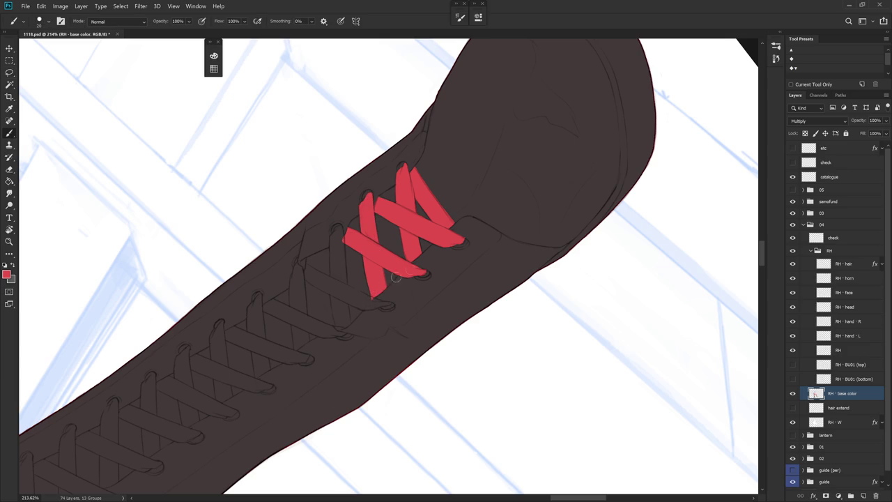
{"action": "key", "text": "ctrl+minus"}
{"action": "key", "text": "ctrl+minus"}
{"action": "key", "text": "ctrl+minus"}
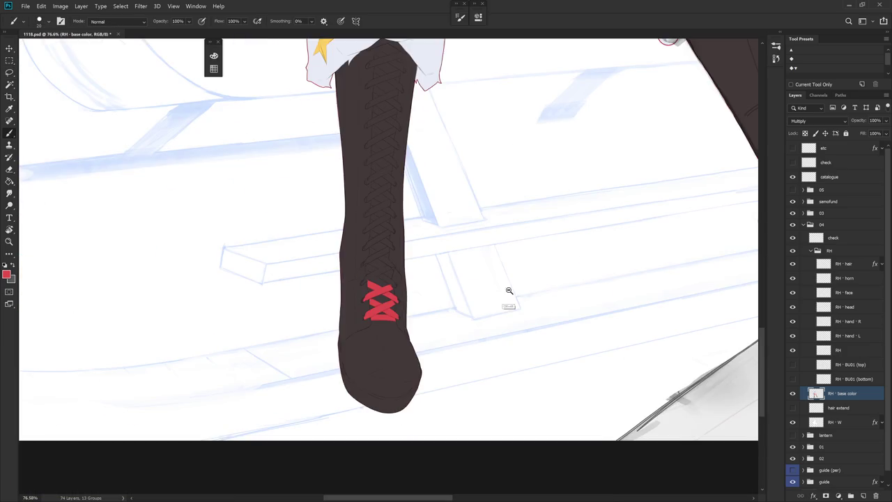
{"action": "left_click", "coordinate": [515, 328]}
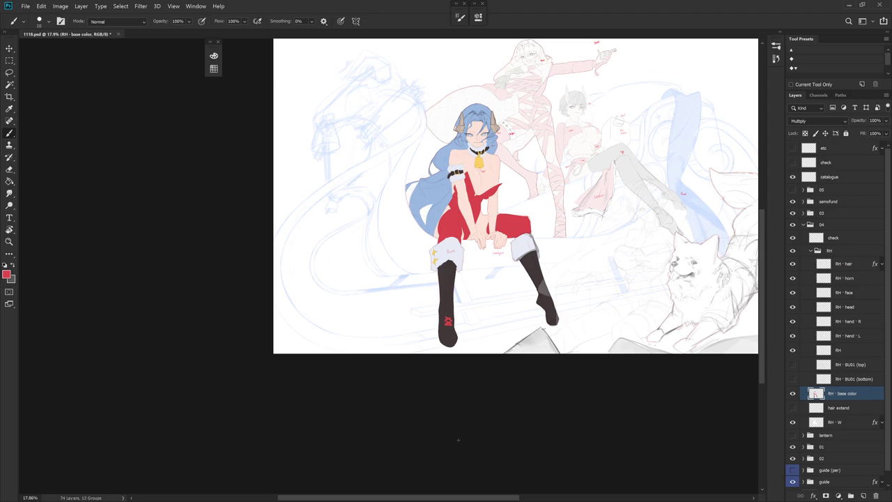
Step: Lasso-select the first three lace loops on the left side of the lacing
{"action": "scroll", "coordinate": [470, 319], "scroll_direction": "up", "scroll_amount": 5, "text": "alt"}
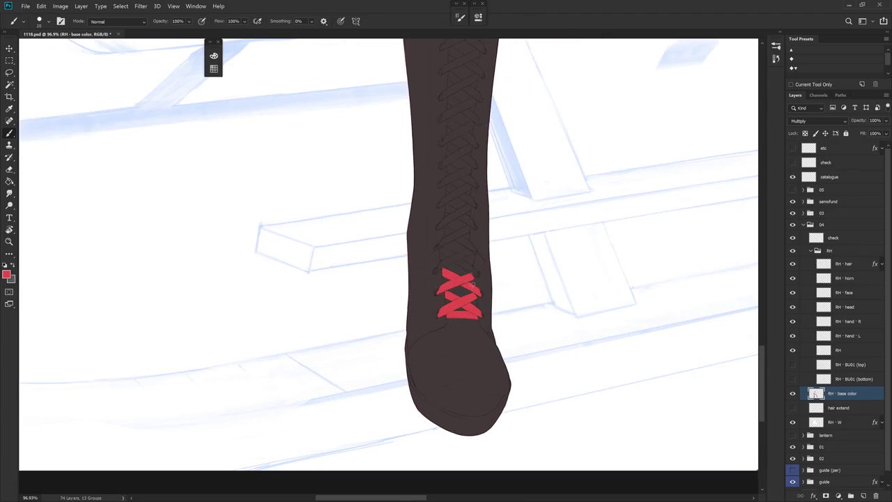
{"action": "scroll", "coordinate": [448, 238], "scroll_direction": "up", "scroll_amount": 3, "text": "alt"}
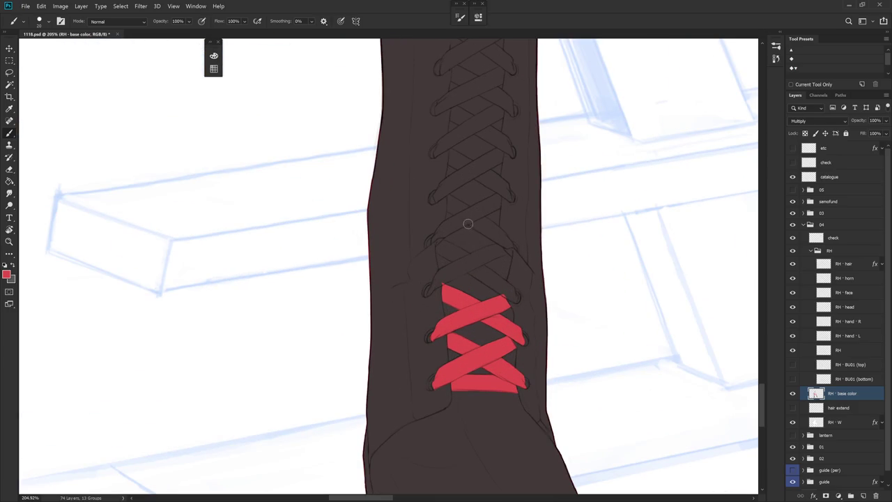
{"action": "key", "text": "l"}
{"action": "left_click_drag", "start_coordinate": [439, 269], "coordinate": [434, 286]}
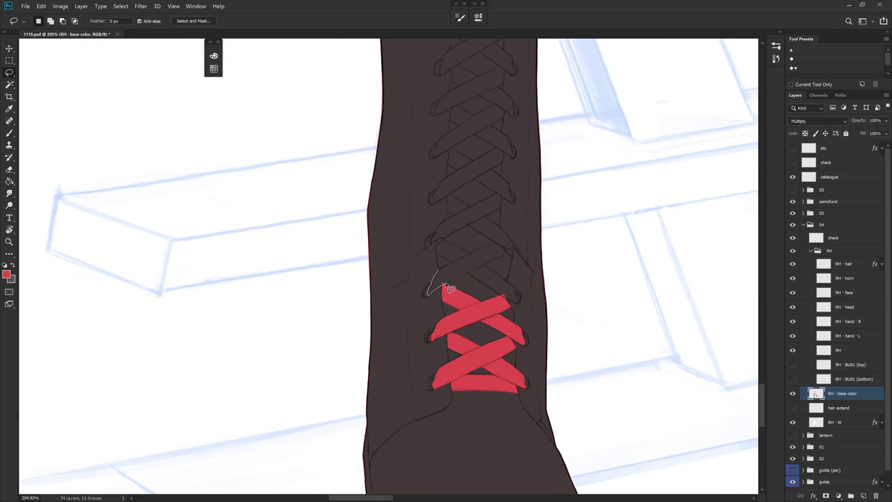
{"action": "left_click_drag", "start_coordinate": [447, 269], "coordinate": [446, 267]}
{"action": "left_click_drag", "start_coordinate": [446, 229], "coordinate": [433, 243]}
{"action": "scroll", "coordinate": [439, 252], "scroll_direction": "up", "scroll_amount": 2}
{"action": "left_click_drag", "start_coordinate": [430, 259], "coordinate": [432, 242]}
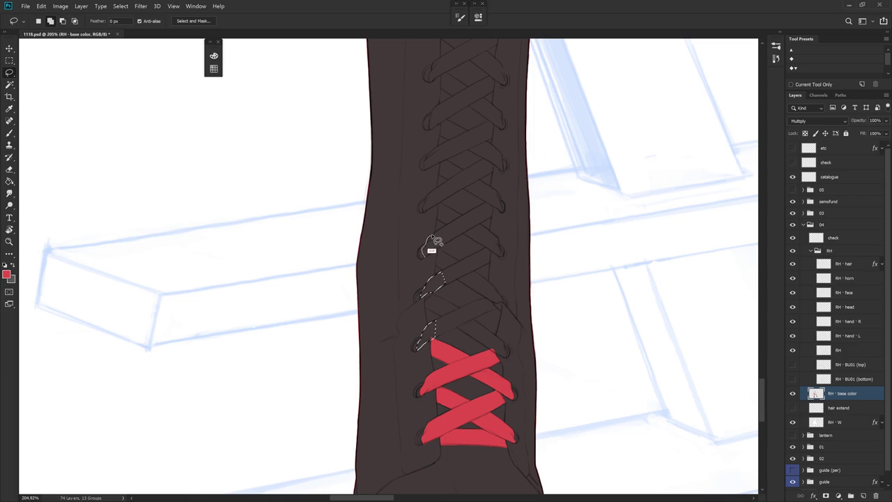
{"action": "mouse_move", "coordinate": [446, 246]}
{"action": "left_mouse_down"}
{"action": "mouse_move", "coordinate": [438, 218]}
{"action": "mouse_move", "coordinate": [421, 239]}
{"action": "mouse_move", "coordinate": [449, 200]}
{"action": "mouse_move", "coordinate": [432, 233]}
{"action": "left_mouse_up"}
Step: Add the higher left lace loops to the selection and fill them all red
{"action": "scroll", "coordinate": [450, 219], "scroll_direction": "up", "scroll_amount": 1}
{"action": "scroll", "coordinate": [421, 237], "scroll_direction": "up", "scroll_amount": 1}
{"action": "key", "text": "shift"}
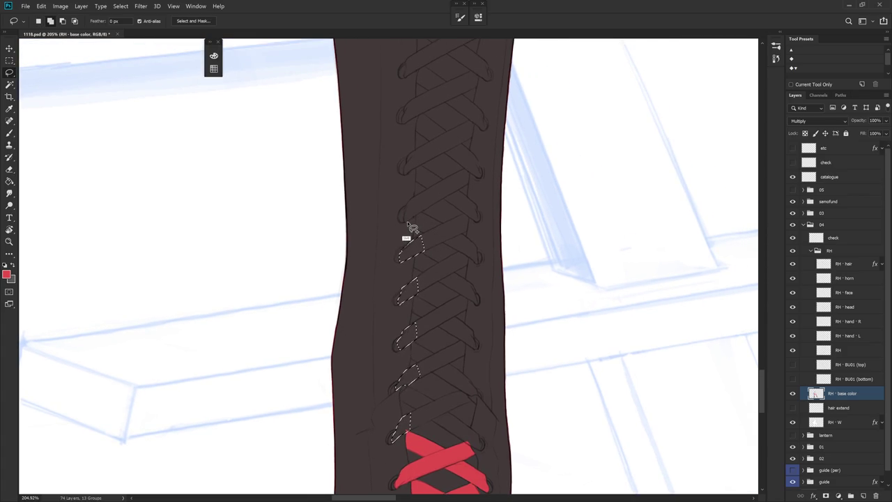
{"action": "left_click_drag", "start_coordinate": [406, 209], "coordinate": [426, 217]}
{"action": "scroll", "coordinate": [422, 226], "scroll_direction": "up", "scroll_amount": 2}
{"action": "scroll", "coordinate": [411, 241], "scroll_direction": "up", "scroll_amount": 1}
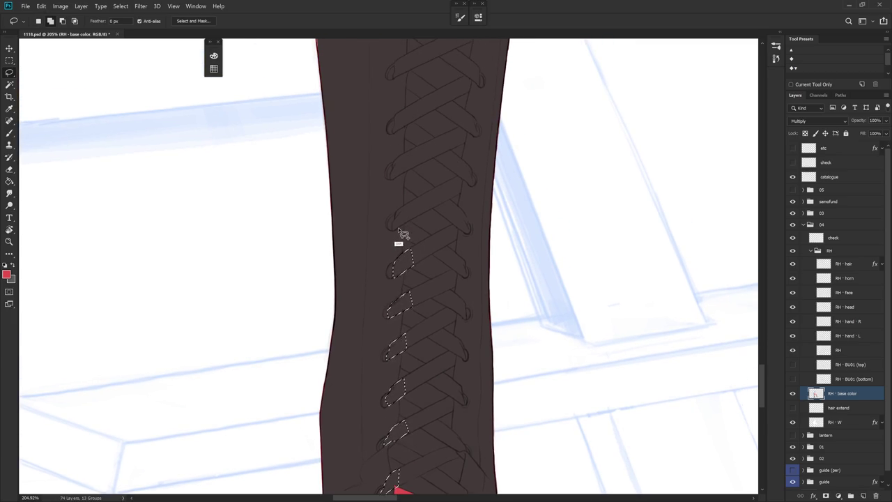
{"action": "mouse_move", "coordinate": [397, 228]}
{"action": "left_mouse_down"}
{"action": "mouse_move", "coordinate": [408, 223]}
{"action": "mouse_move", "coordinate": [405, 211]}
{"action": "mouse_move", "coordinate": [396, 221]}
{"action": "mouse_move", "coordinate": [408, 227]}
{"action": "mouse_move", "coordinate": [413, 203]}
{"action": "left_mouse_up"}
{"action": "left_click_drag", "start_coordinate": [418, 245], "coordinate": [414, 279]}
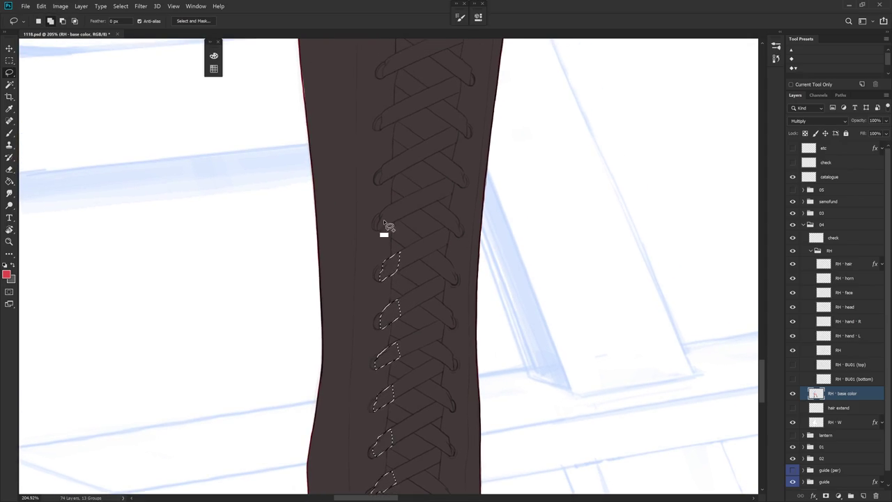
{"action": "mouse_move", "coordinate": [380, 230]}
{"action": "left_mouse_down"}
{"action": "mouse_move", "coordinate": [388, 209]}
{"action": "mouse_move", "coordinate": [379, 235]}
{"action": "mouse_move", "coordinate": [395, 227]}
{"action": "mouse_move", "coordinate": [398, 204]}
{"action": "left_mouse_up"}
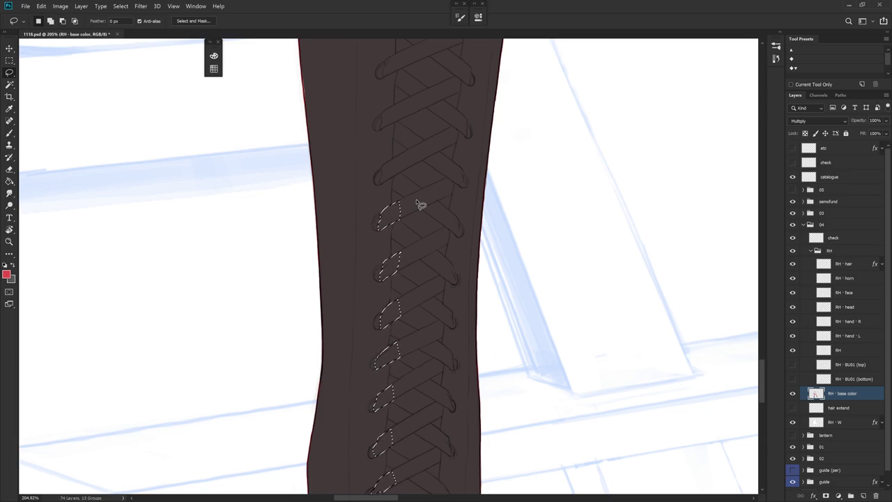
{"action": "key", "text": "alt+BackSpace"}
{"action": "key", "text": "ctrl+d"}
{"action": "scroll", "coordinate": [416, 216], "scroll_direction": "up", "scroll_amount": 1}
{"action": "scroll", "coordinate": [408, 233], "scroll_direction": "up", "scroll_amount": 3}
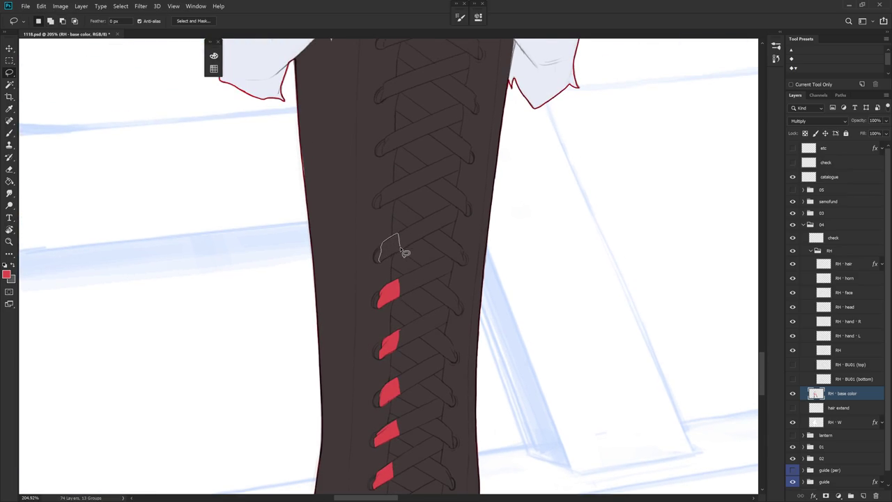
Step: Select four more upper left lace loops near the cuff and fill them red
{"action": "left_click_drag", "start_coordinate": [406, 255], "coordinate": [386, 265]}
{"action": "left_click_drag", "start_coordinate": [411, 232], "coordinate": [407, 264]}
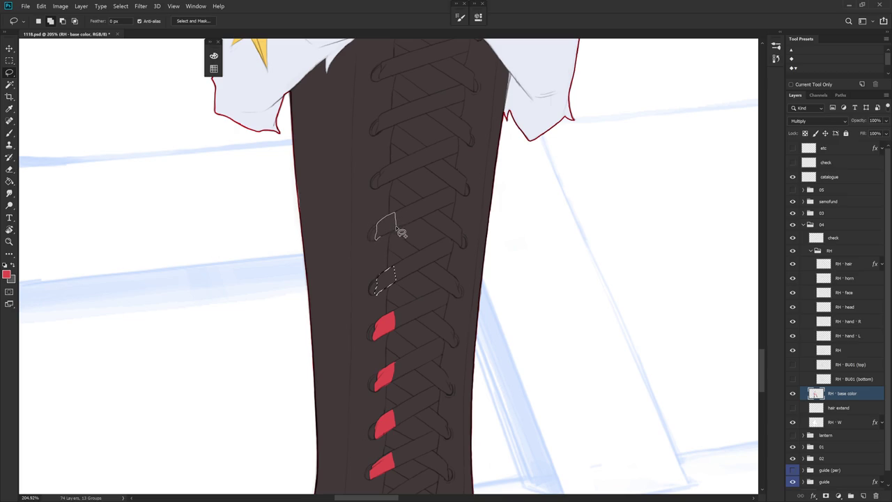
{"action": "left_click_drag", "start_coordinate": [402, 235], "coordinate": [388, 262]}
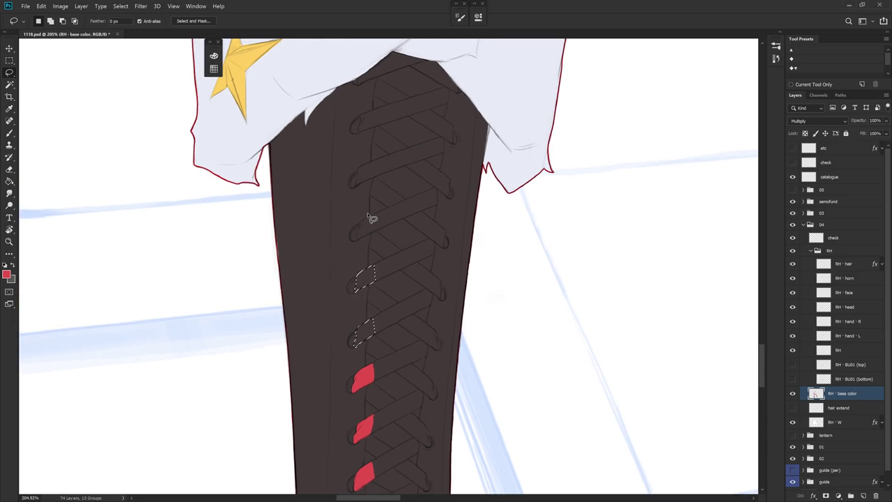
{"action": "key", "text": "shift"}
{"action": "mouse_move", "coordinate": [358, 237]}
{"action": "left_mouse_down"}
{"action": "mouse_move", "coordinate": [383, 233]}
{"action": "mouse_move", "coordinate": [362, 240]}
{"action": "left_mouse_up"}
{"action": "scroll", "coordinate": [376, 204], "scroll_direction": "up", "scroll_amount": 3}
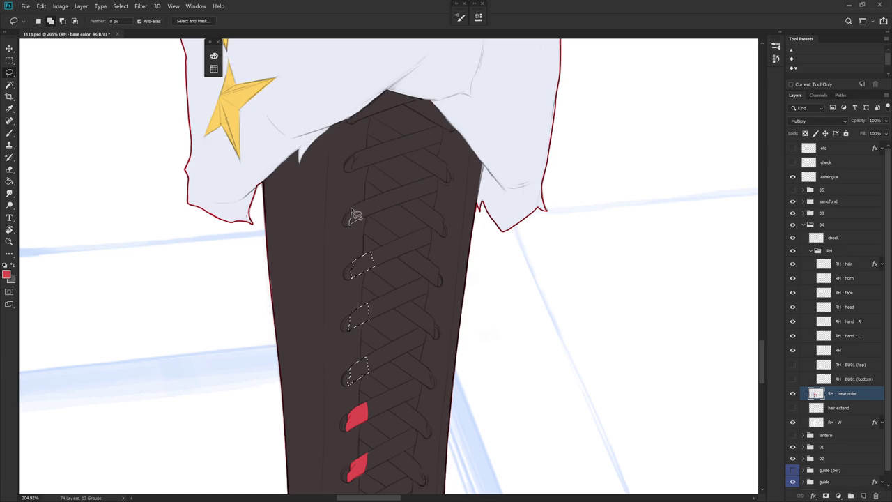
{"action": "left_click_drag", "start_coordinate": [374, 206], "coordinate": [380, 212]}
{"action": "key", "text": "alt+BackSpace"}
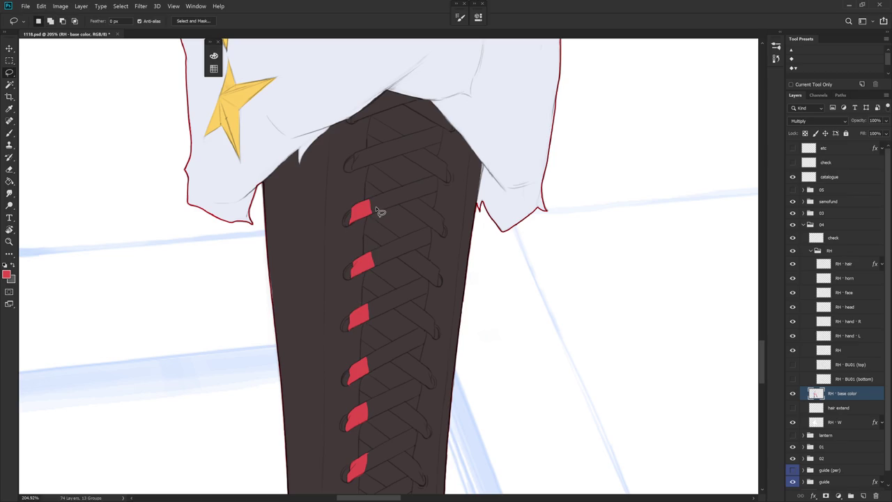
{"action": "scroll", "coordinate": [390, 244], "scroll_direction": "down", "scroll_amount": 3}
{"action": "scroll", "coordinate": [411, 293], "scroll_direction": "down", "scroll_amount": 3}
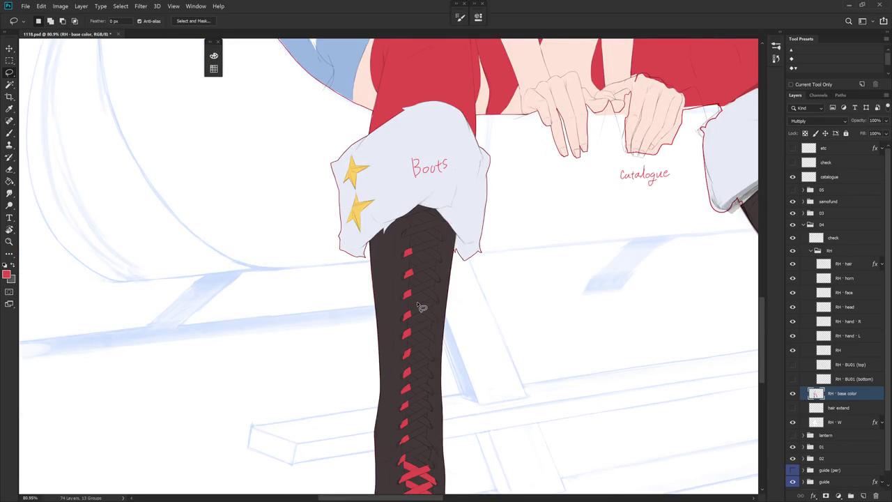
Step: Zoom to the boot top under the skirt and lasso the topmost lace loop
{"action": "scroll", "coordinate": [421, 307], "scroll_direction": "down", "scroll_amount": 2}
{"action": "scroll", "coordinate": [421, 307], "scroll_direction": "down", "scroll_amount": 3}
{"action": "scroll", "coordinate": [527, 458], "scroll_direction": "down", "scroll_amount": 3}
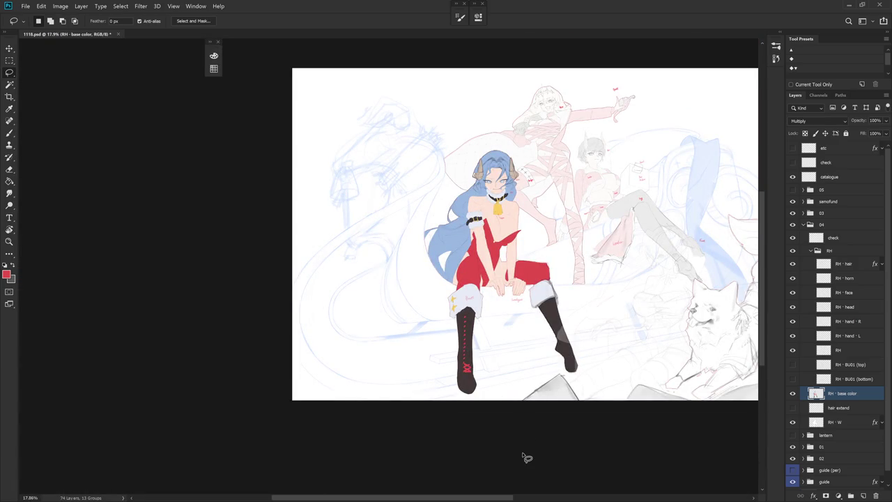
{"action": "scroll", "coordinate": [478, 390], "scroll_direction": "up", "scroll_amount": 2}
{"action": "scroll", "coordinate": [478, 209], "scroll_direction": "up", "scroll_amount": 5}
{"action": "scroll", "coordinate": [462, 414], "scroll_direction": "up", "scroll_amount": 2}
{"action": "scroll", "coordinate": [448, 204], "scroll_direction": "up", "scroll_amount": 2}
{"action": "left_click_drag", "start_coordinate": [448, 204], "coordinate": [460, 293]}
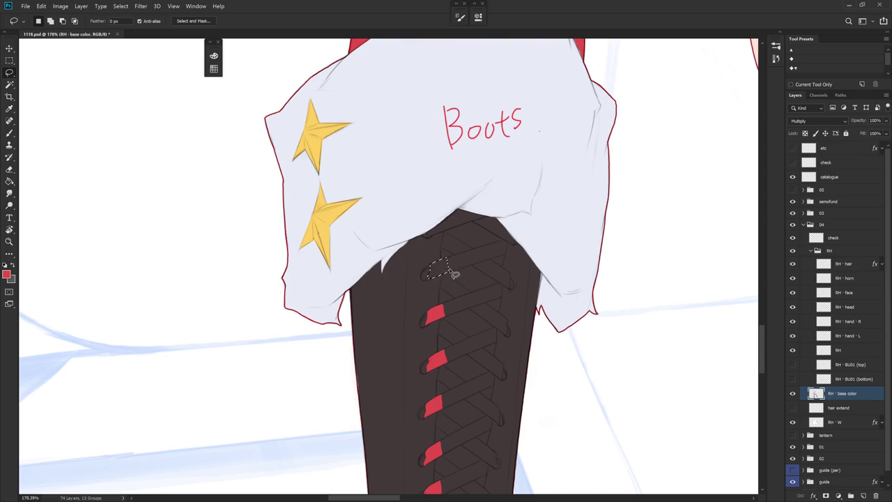
{"action": "key", "text": "shift"}
{"action": "left_click_drag", "start_coordinate": [428, 235], "coordinate": [460, 216]}
Step: Drop the extra skirt-hem area from the selection and fill the top lace loop red
{"action": "key", "text": "ctrl+z"}
{"action": "key", "text": "alt+BackSpace"}
{"action": "key", "text": "ctrl+d"}
Step: Set the brush to Lighten blending and paint red lace at the boot top under the skirt
{"action": "key", "text": "b"}
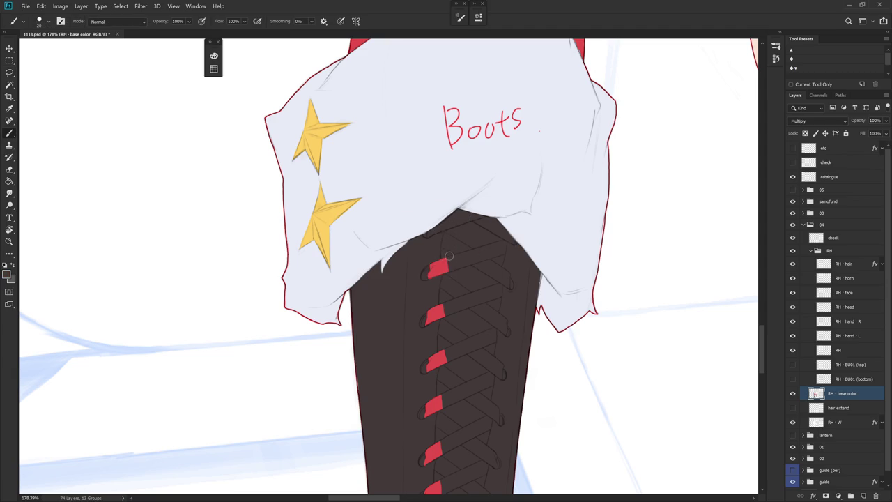
{"action": "right_click", "coordinate": [464, 209], "text": "shift"}
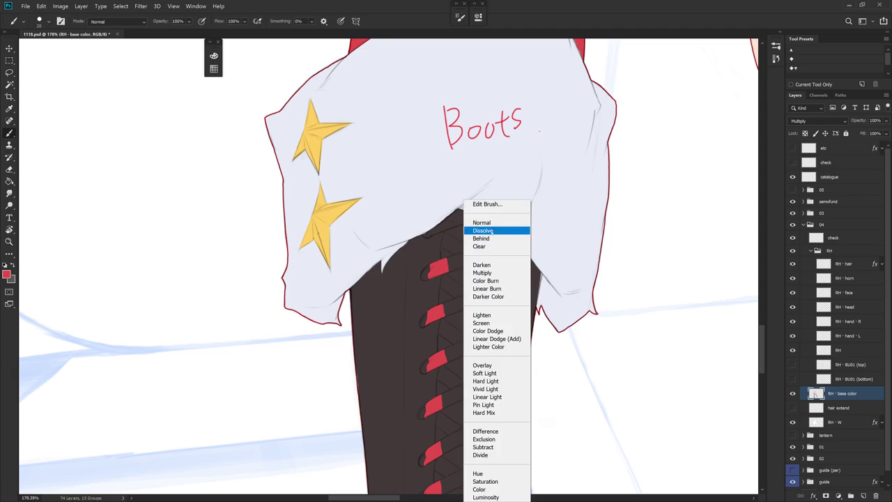
{"action": "left_click", "coordinate": [483, 315]}
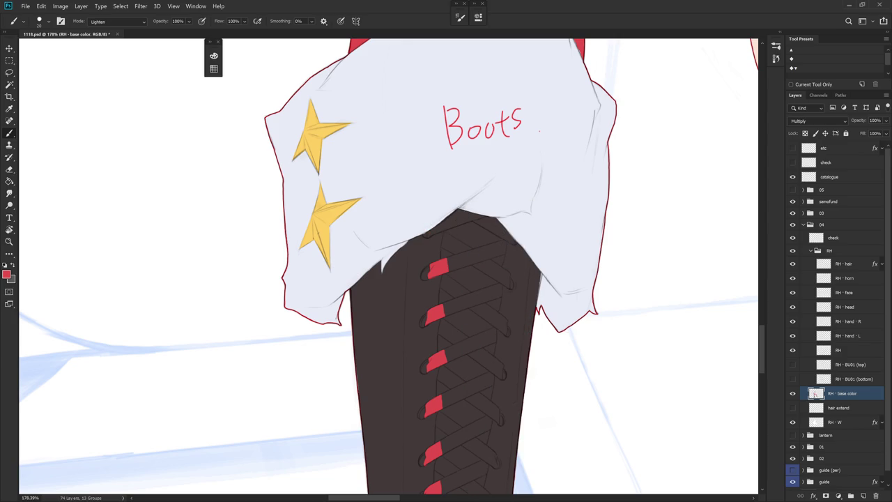
{"action": "right_click", "coordinate": [514, 315]}
{"action": "key", "text": "Escape"}
{"action": "right_click", "coordinate": [524, 209], "text": "shift"}
{"action": "left_click_drag", "start_coordinate": [464, 220], "coordinate": [473, 218]}
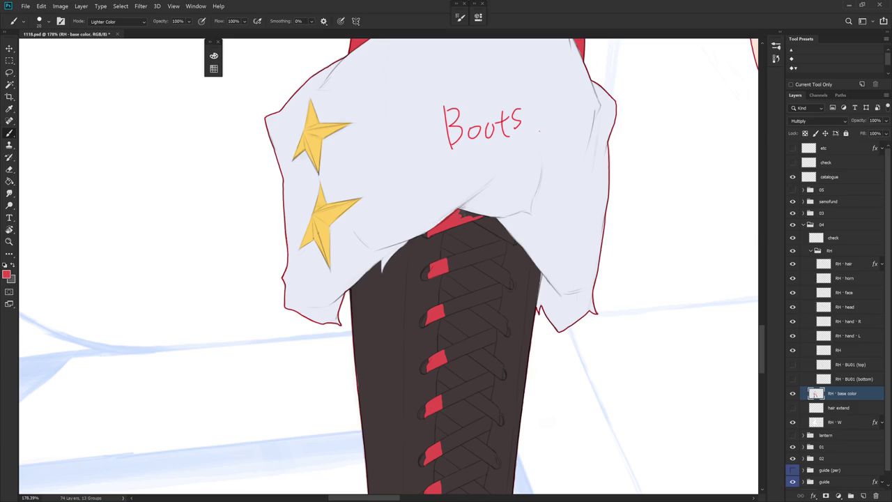
Step: Paint a red lace strip along the boot's right edge, then reset the brush to Normal with red
{"action": "mouse_move", "coordinate": [529, 247]}
{"action": "left_mouse_down"}
{"action": "mouse_move", "coordinate": [474, 323]}
{"action": "mouse_move", "coordinate": [416, 202]}
{"action": "left_mouse_up"}
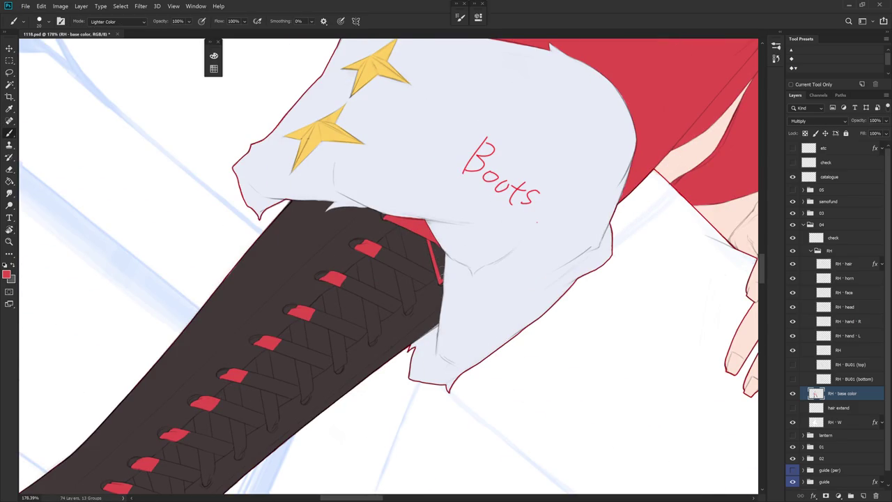
{"action": "left_click_drag", "start_coordinate": [430, 241], "coordinate": [438, 276]}
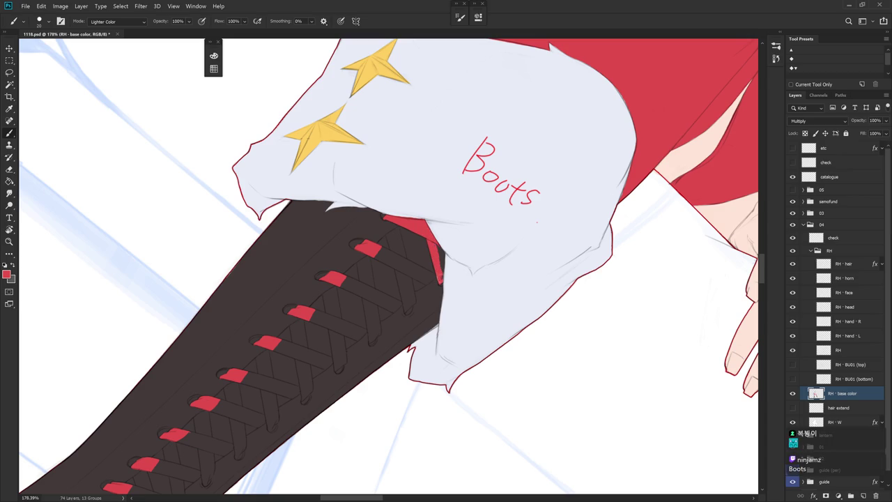
{"action": "mouse_move", "coordinate": [537, 222]}
{"action": "left_mouse_down"}
{"action": "mouse_move", "coordinate": [401, 201]}
{"action": "mouse_move", "coordinate": [446, 209]}
{"action": "left_mouse_up"}
{"action": "right_click", "coordinate": [422, 217], "text": "shift"}
{"action": "left_click", "coordinate": [439, 221]}
{"action": "left_click", "coordinate": [376, 211], "text": "alt"}
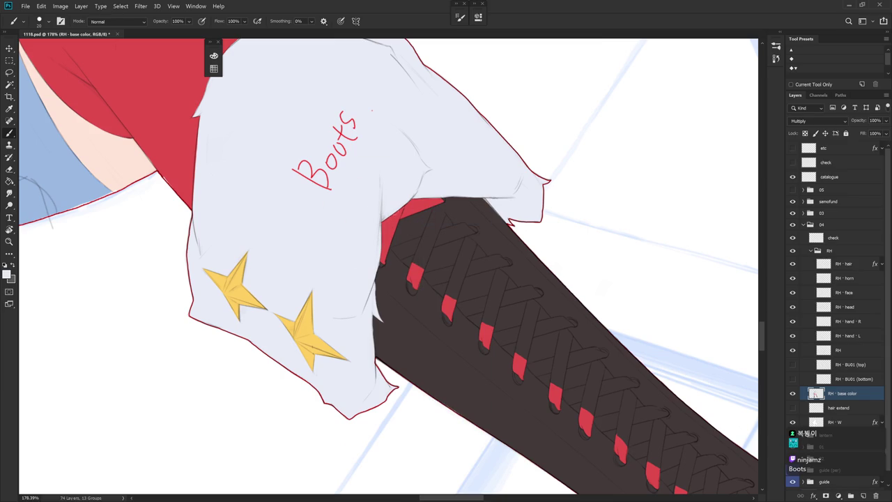
{"action": "left_click", "coordinate": [396, 221], "text": "alt"}
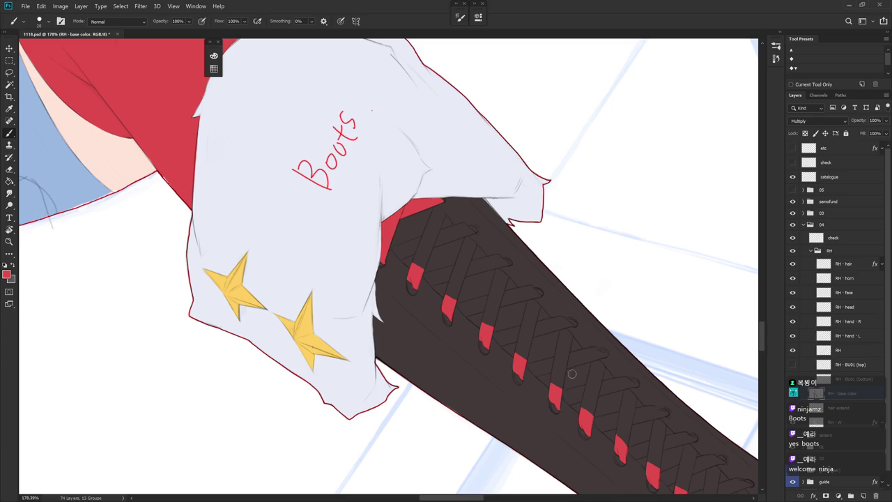
{"action": "key", "text": "r"}
{"action": "left_click_drag", "start_coordinate": [478, 295], "coordinate": [460, 337]}
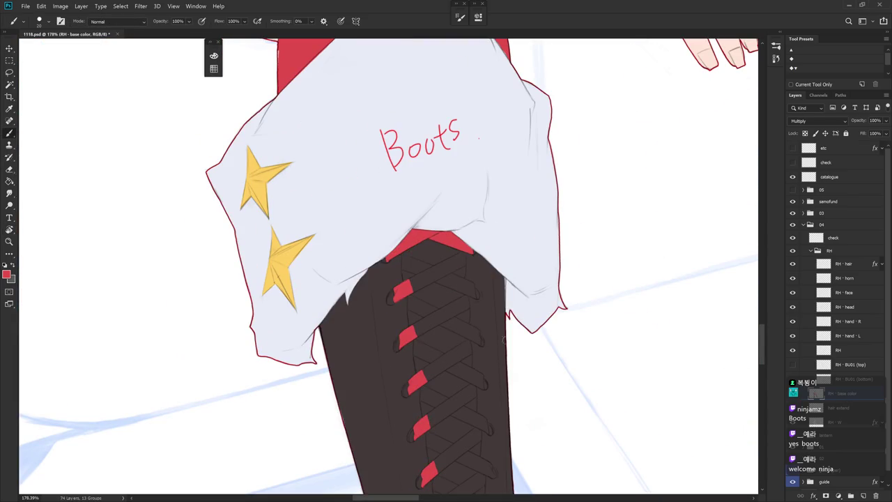
Step: Turn the view to the other row and lasso a lace loop below the crossed ankle laces
{"action": "key", "text": "r"}
{"action": "mouse_move", "coordinate": [450, 442]}
{"action": "left_mouse_down"}
{"action": "mouse_move", "coordinate": [423, 233]}
{"action": "mouse_move", "coordinate": [506, 377]}
{"action": "left_mouse_up"}
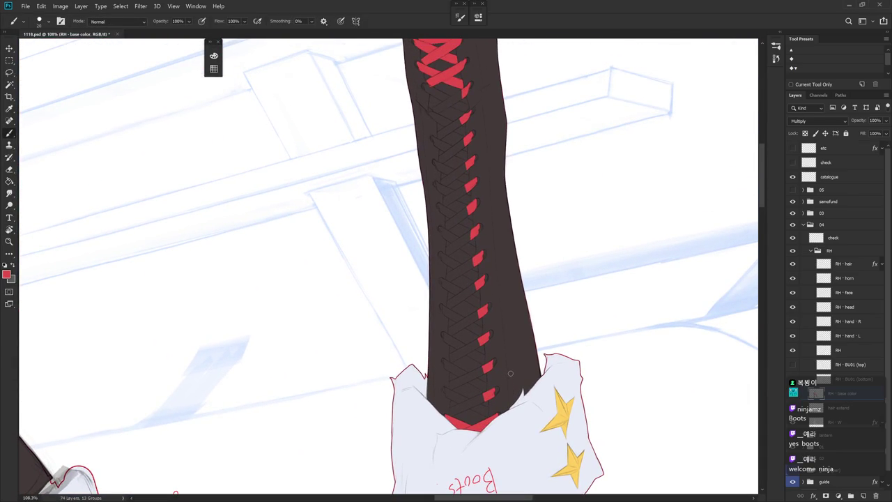
{"action": "key", "text": "l"}
{"action": "scroll", "coordinate": [470, 200], "scroll_direction": "up", "scroll_amount": 4}
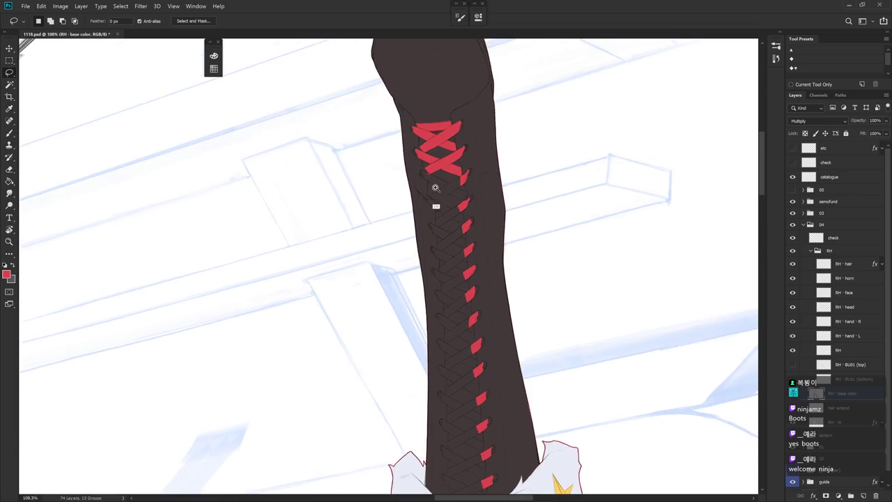
{"action": "scroll", "coordinate": [439, 199], "scroll_direction": "up", "scroll_amount": 4}
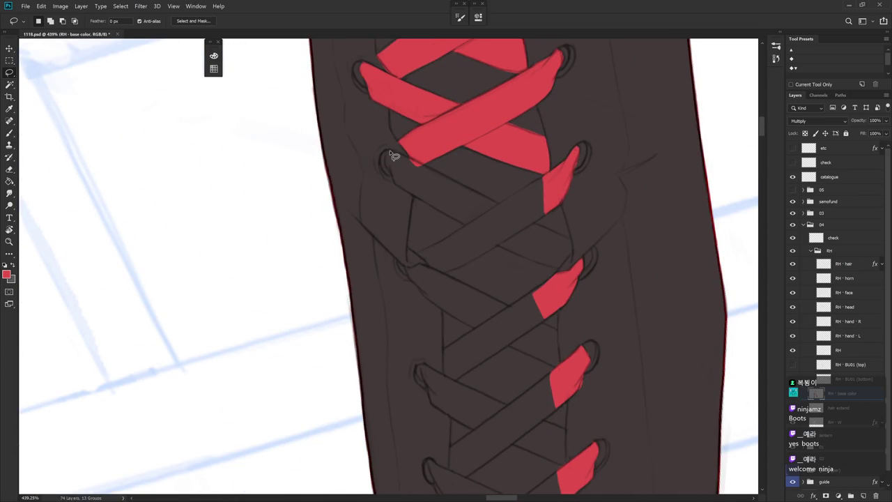
{"action": "mouse_move", "coordinate": [391, 172]}
{"action": "left_mouse_down"}
{"action": "mouse_move", "coordinate": [433, 172]}
{"action": "mouse_move", "coordinate": [430, 202]}
{"action": "left_mouse_up"}
{"action": "scroll", "coordinate": [432, 169], "scroll_direction": "down", "scroll_amount": 3}
{"action": "left_click_drag", "start_coordinate": [399, 162], "coordinate": [442, 216]}
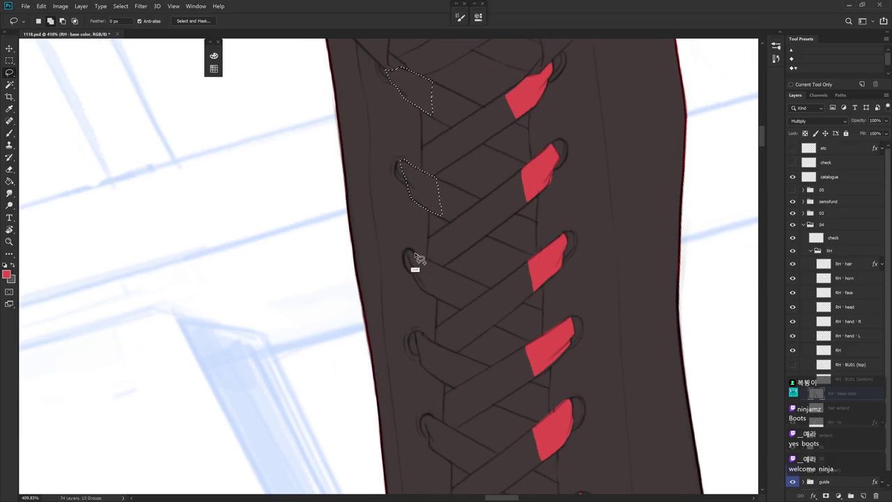
{"action": "left_click_drag", "start_coordinate": [410, 252], "coordinate": [434, 299]}
{"action": "key", "text": "Escape"}
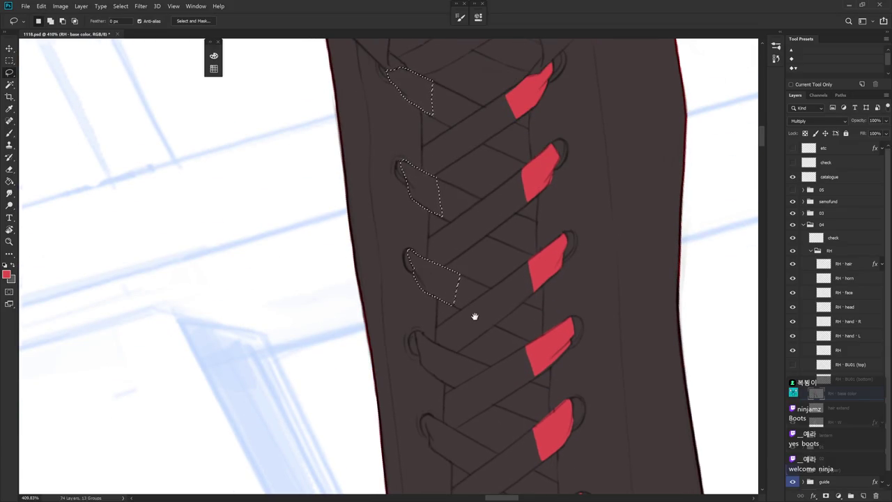
Step: Add the loops at the third and fourth lace holes to the selection
{"action": "scroll", "coordinate": [474, 318], "scroll_direction": "up", "scroll_amount": 1}
{"action": "mouse_move", "coordinate": [441, 265]}
{"action": "left_mouse_down"}
{"action": "mouse_move", "coordinate": [417, 258]}
{"action": "mouse_move", "coordinate": [419, 285]}
{"action": "mouse_move", "coordinate": [455, 311]}
{"action": "left_mouse_up"}
{"action": "scroll", "coordinate": [476, 318], "scroll_direction": "down", "scroll_amount": 2}
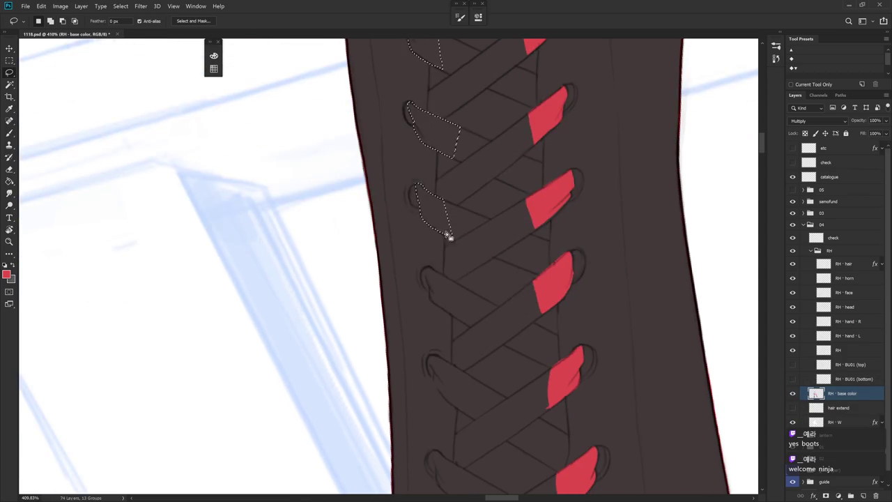
{"action": "scroll", "coordinate": [478, 239], "scroll_direction": "down", "scroll_amount": 1}
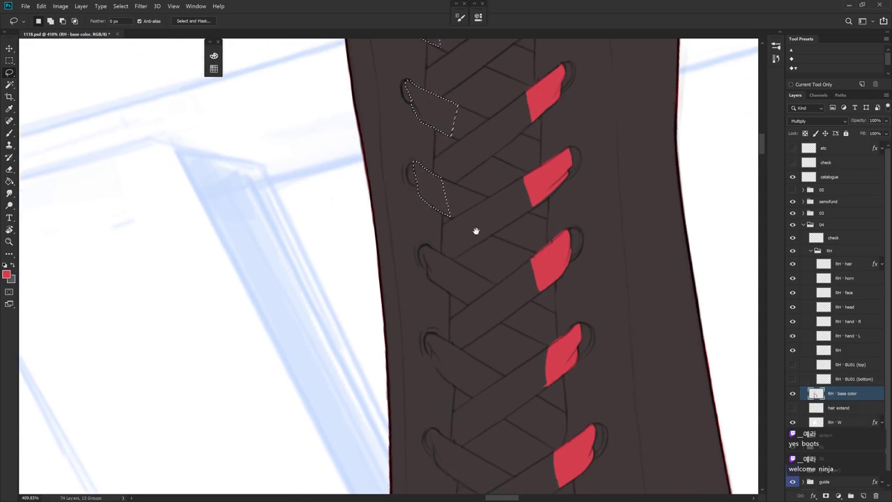
{"action": "mouse_move", "coordinate": [432, 237]}
{"action": "left_mouse_down"}
{"action": "mouse_move", "coordinate": [423, 255]}
{"action": "mouse_move", "coordinate": [443, 285]}
{"action": "mouse_move", "coordinate": [462, 294]}
{"action": "mouse_move", "coordinate": [469, 263]}
{"action": "mouse_move", "coordinate": [431, 252]}
{"action": "mouse_move", "coordinate": [444, 296]}
{"action": "mouse_move", "coordinate": [460, 313]}
{"action": "mouse_move", "coordinate": [480, 287]}
{"action": "mouse_move", "coordinate": [468, 177]}
{"action": "left_mouse_up"}
{"action": "scroll", "coordinate": [482, 244], "scroll_direction": "down", "scroll_amount": 1}
{"action": "scroll", "coordinate": [460, 248], "scroll_direction": "down", "scroll_amount": 1}
{"action": "mouse_move", "coordinate": [452, 248]}
{"action": "left_mouse_down"}
{"action": "mouse_move", "coordinate": [423, 244]}
{"action": "mouse_move", "coordinate": [458, 303]}
{"action": "mouse_move", "coordinate": [481, 314]}
{"action": "mouse_move", "coordinate": [452, 243]}
{"action": "left_mouse_up"}
{"action": "mouse_move", "coordinate": [457, 291]}
{"action": "left_mouse_down"}
{"action": "mouse_move", "coordinate": [426, 283]}
{"action": "mouse_move", "coordinate": [429, 314]}
{"action": "mouse_move", "coordinate": [487, 339]}
{"action": "left_mouse_up"}
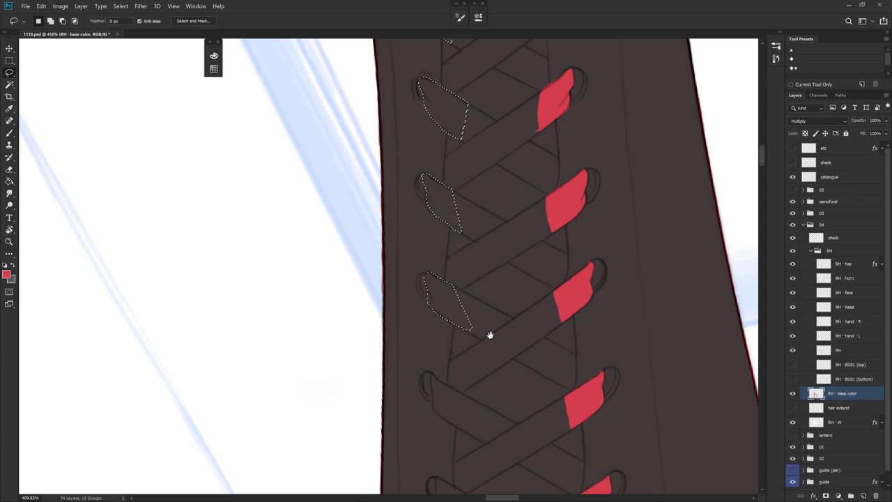
Step: Redo the lower loop outline, fill the outlined loops red, and deselect
{"action": "key", "text": "ctrl+z"}
{"action": "scroll", "coordinate": [474, 279], "scroll_direction": "down", "scroll_amount": 1}
{"action": "mouse_move", "coordinate": [457, 277]}
{"action": "left_mouse_down"}
{"action": "mouse_move", "coordinate": [428, 263]}
{"action": "mouse_move", "coordinate": [440, 309]}
{"action": "mouse_move", "coordinate": [460, 321]}
{"action": "mouse_move", "coordinate": [481, 318]}
{"action": "left_mouse_up"}
{"action": "key", "text": "ctrl+z"}
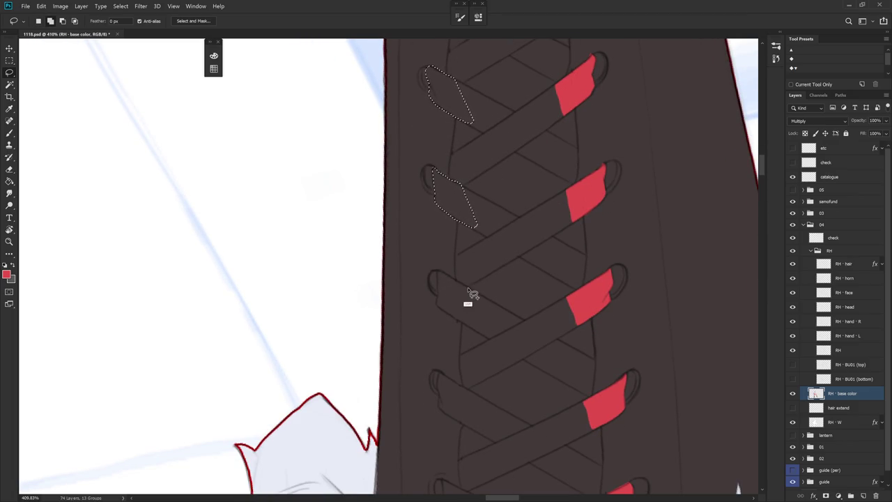
{"action": "mouse_move", "coordinate": [438, 271]}
{"action": "left_mouse_down"}
{"action": "mouse_move", "coordinate": [453, 321]}
{"action": "mouse_move", "coordinate": [482, 301]}
{"action": "left_mouse_up"}
{"action": "scroll", "coordinate": [501, 286], "scroll_direction": "down", "scroll_amount": 5}
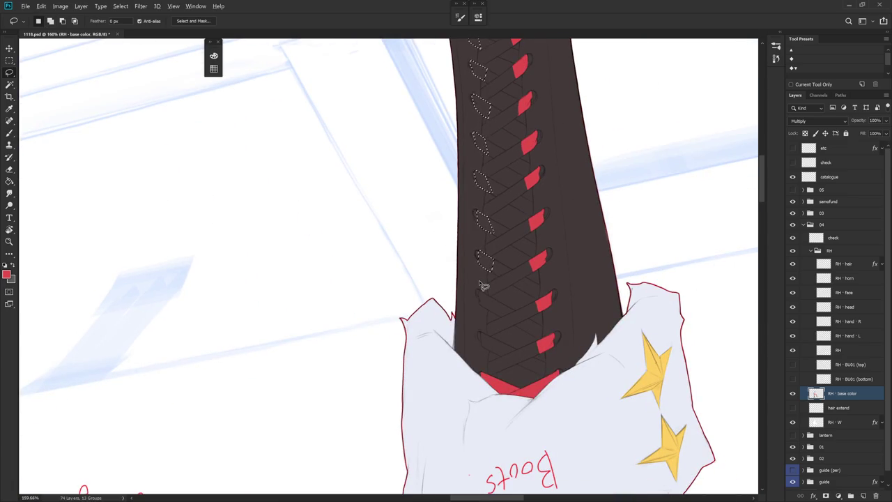
{"action": "key", "text": "alt+BackSpace"}
{"action": "key", "text": "ctrl+d"}
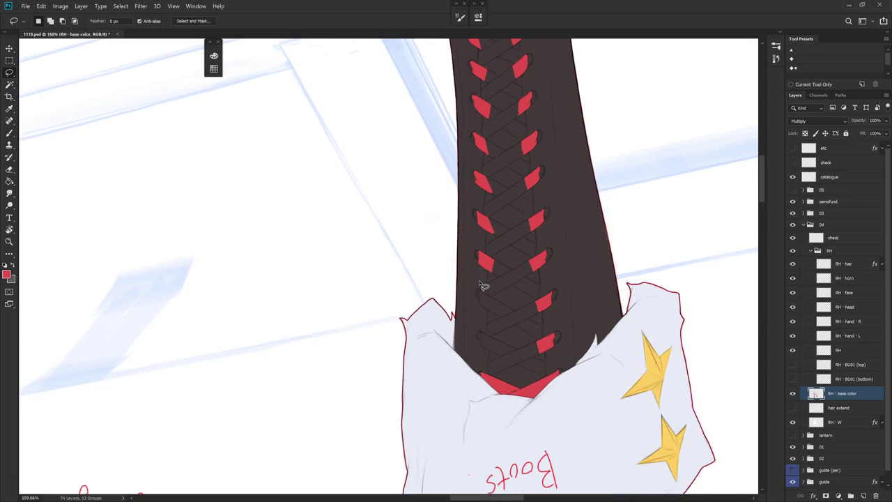
Step: Lasso the remaining left lace loops near the hem and fill them red
{"action": "scroll", "coordinate": [481, 286], "scroll_direction": "up", "scroll_amount": 4}
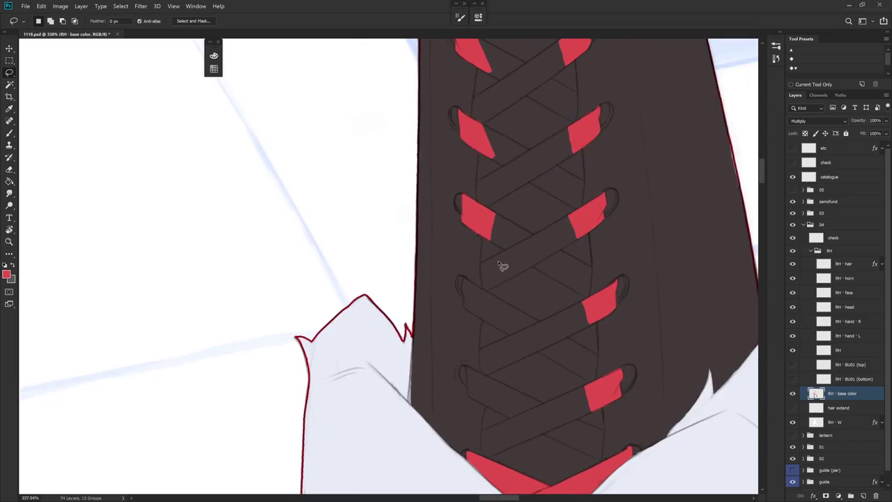
{"action": "mouse_move", "coordinate": [494, 297]}
{"action": "left_mouse_down"}
{"action": "mouse_move", "coordinate": [478, 287]}
{"action": "mouse_move", "coordinate": [484, 326]}
{"action": "mouse_move", "coordinate": [497, 324]}
{"action": "mouse_move", "coordinate": [415, 370]}
{"action": "mouse_move", "coordinate": [411, 266]}
{"action": "left_mouse_up"}
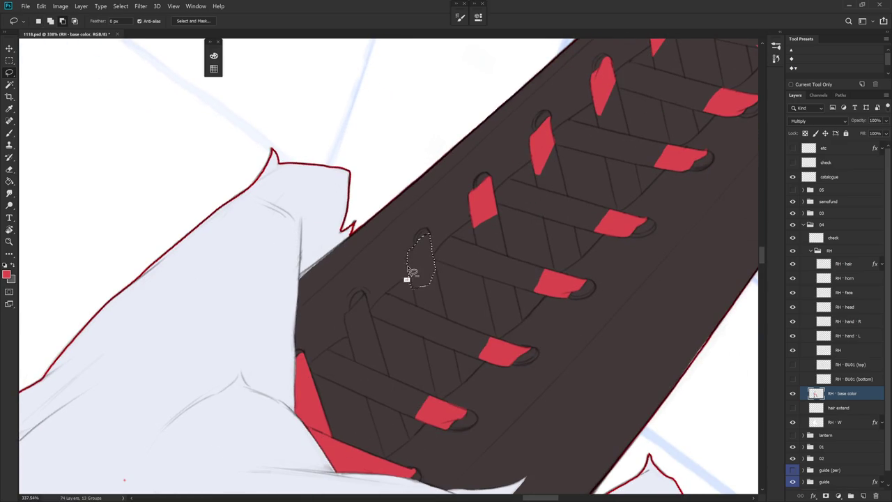
{"action": "mouse_move", "coordinate": [434, 288]}
{"action": "left_mouse_down"}
{"action": "mouse_move", "coordinate": [394, 260]}
{"action": "mouse_move", "coordinate": [370, 297]}
{"action": "left_mouse_up"}
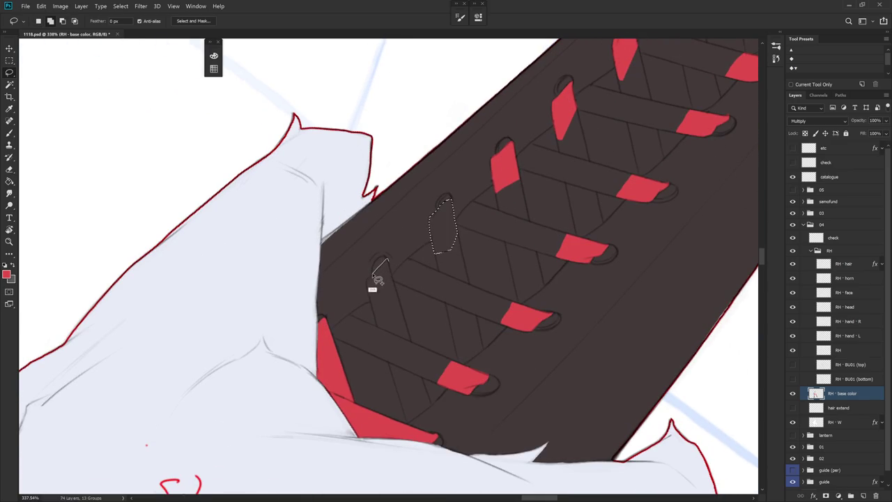
{"action": "left_click_drag", "start_coordinate": [370, 297], "coordinate": [400, 311]}
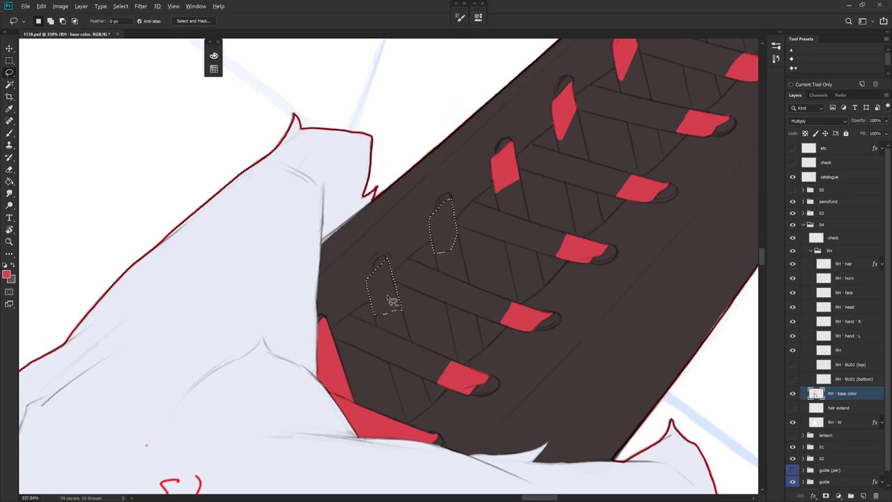
{"action": "key", "text": "alt+BackSpace"}
{"action": "key", "text": "ctrl+d"}
Step: Paint a short red lace line under the skirt hem with the Brush
{"action": "key", "text": "b"}
{"action": "left_click", "coordinate": [395, 260], "text": "alt"}
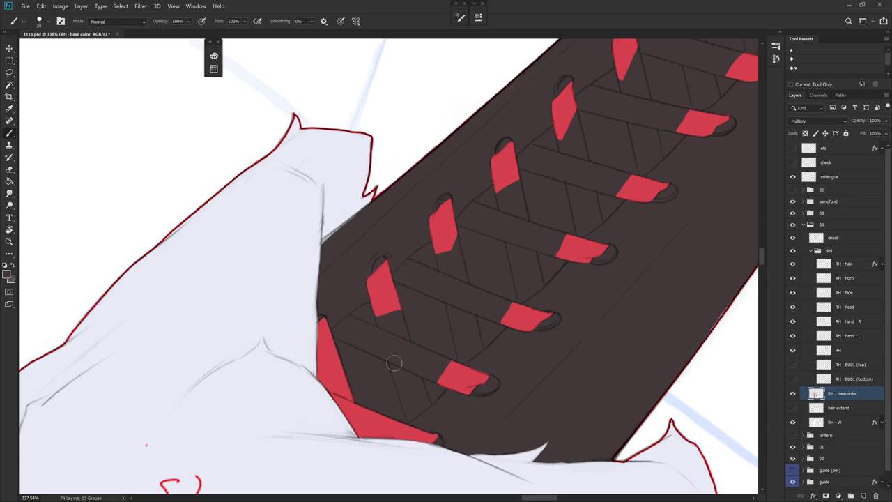
{"action": "left_click_drag", "start_coordinate": [396, 356], "coordinate": [414, 383]}
{"action": "key", "text": "r"}
{"action": "key", "text": "x"}
{"action": "mouse_move", "coordinate": [394, 251]}
{"action": "left_mouse_down"}
{"action": "mouse_move", "coordinate": [446, 359]}
{"action": "mouse_move", "coordinate": [404, 377]}
{"action": "left_mouse_up"}
{"action": "left_click_drag", "start_coordinate": [394, 270], "coordinate": [400, 290]}
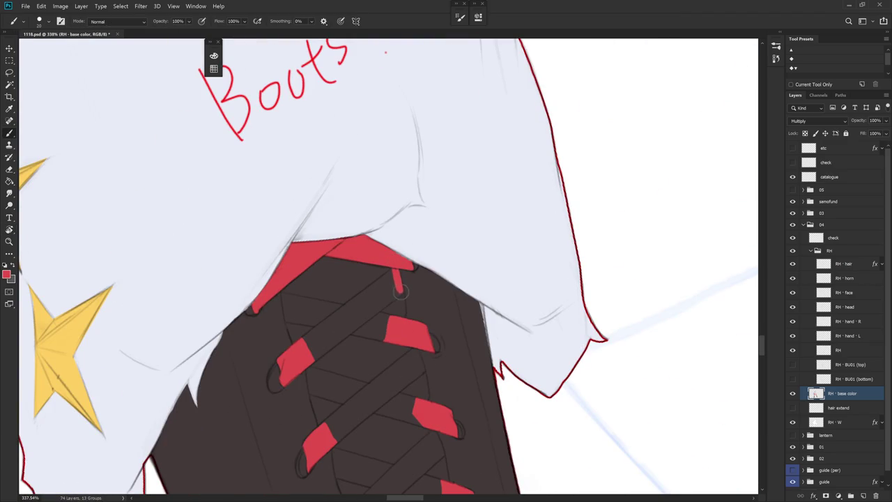
Step: Lasso the red strap piece at the lacing top and turn the view upright
{"action": "key", "text": "r"}
{"action": "left_click_drag", "start_coordinate": [412, 392], "coordinate": [446, 249]}
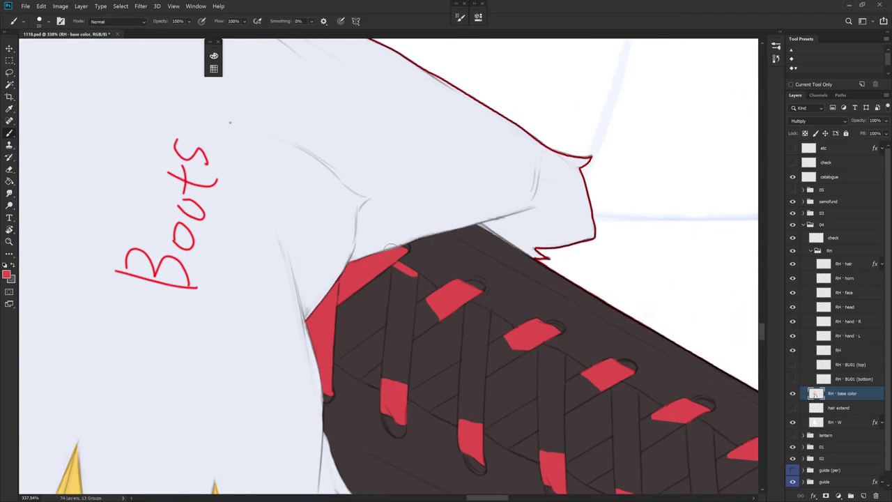
{"action": "key", "text": "l"}
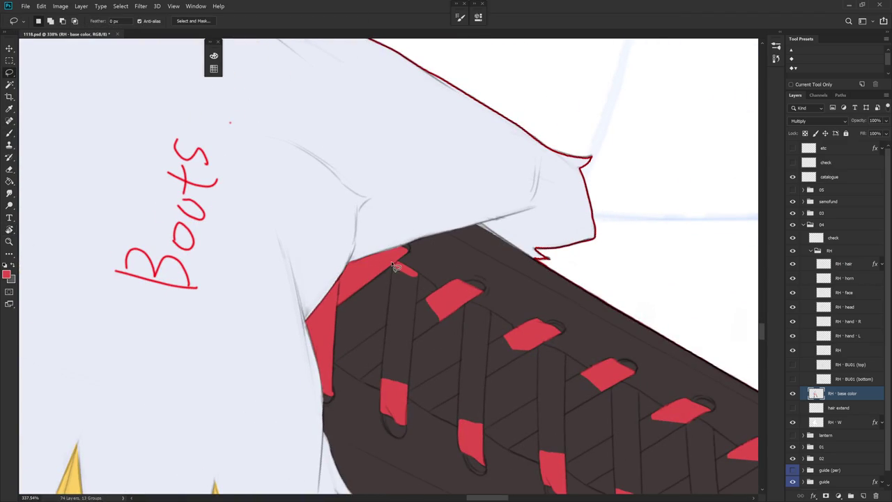
{"action": "left_click_drag", "start_coordinate": [389, 298], "coordinate": [415, 312]}
{"action": "mouse_move", "coordinate": [416, 312]}
{"action": "left_mouse_down"}
{"action": "mouse_move", "coordinate": [418, 273]}
{"action": "mouse_move", "coordinate": [497, 335]}
{"action": "left_mouse_up"}
{"action": "scroll", "coordinate": [416, 267], "scroll_direction": "down", "scroll_amount": 2}
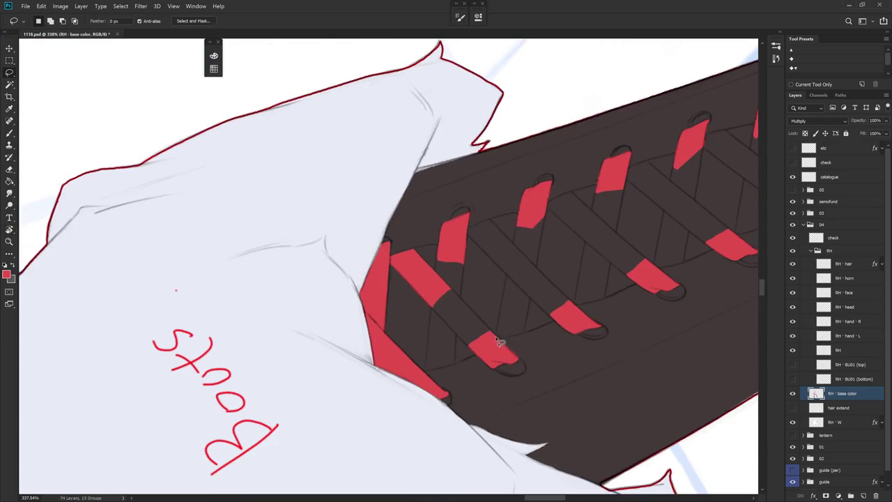
{"action": "scroll", "coordinate": [534, 338], "scroll_direction": "up", "scroll_amount": 1}
{"action": "mouse_move", "coordinate": [522, 374]}
{"action": "left_mouse_down"}
{"action": "mouse_move", "coordinate": [453, 355]}
{"action": "mouse_move", "coordinate": [543, 291]}
{"action": "left_mouse_up"}
{"action": "key", "text": "b"}
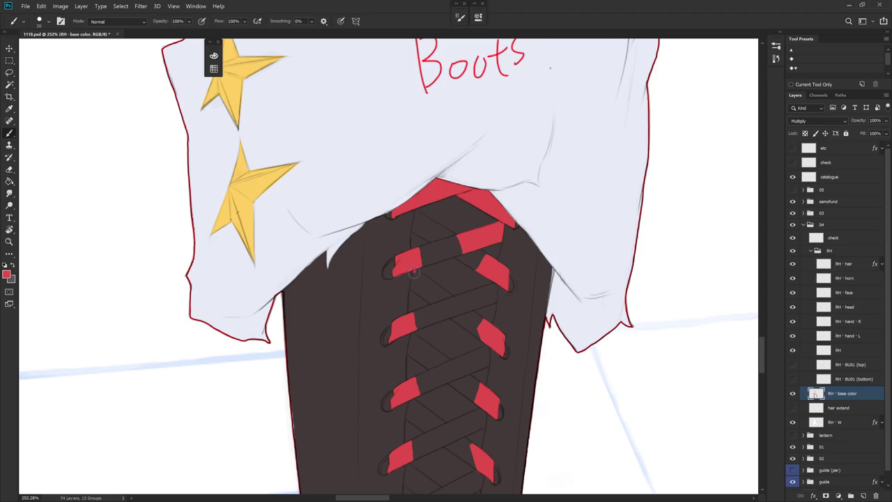
Step: Draw a straight thin red lace line between loops and clean up stray bits
{"action": "left_click", "coordinate": [415, 215], "text": "shift"}
{"action": "scroll", "coordinate": [481, 296], "scroll_direction": "down", "scroll_amount": 1}
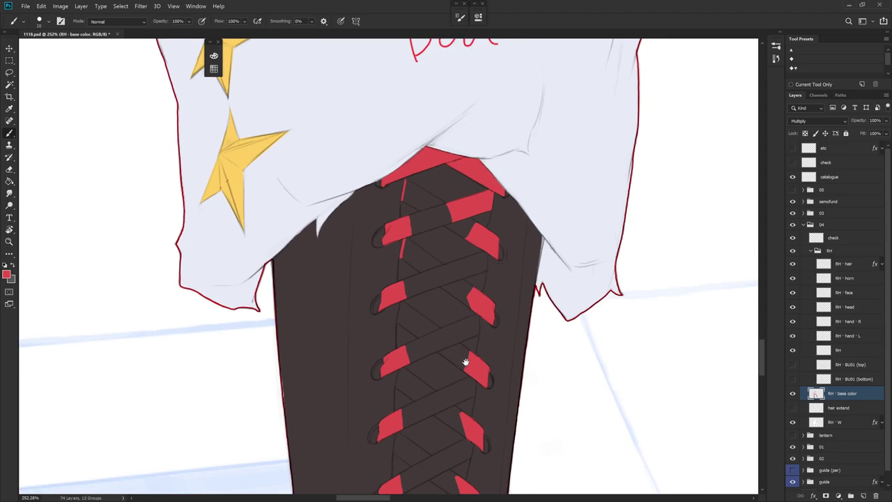
{"action": "left_click_drag", "start_coordinate": [466, 362], "coordinate": [474, 319]}
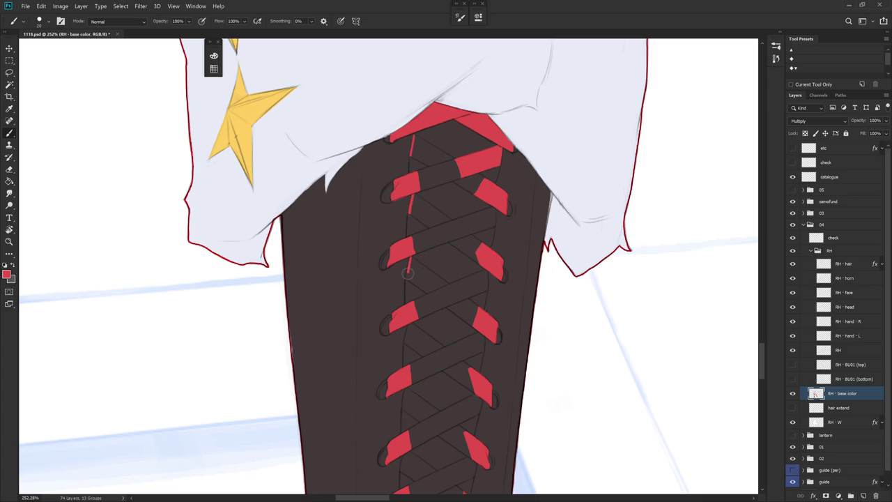
{"action": "left_click_drag", "start_coordinate": [450, 330], "coordinate": [457, 269]}
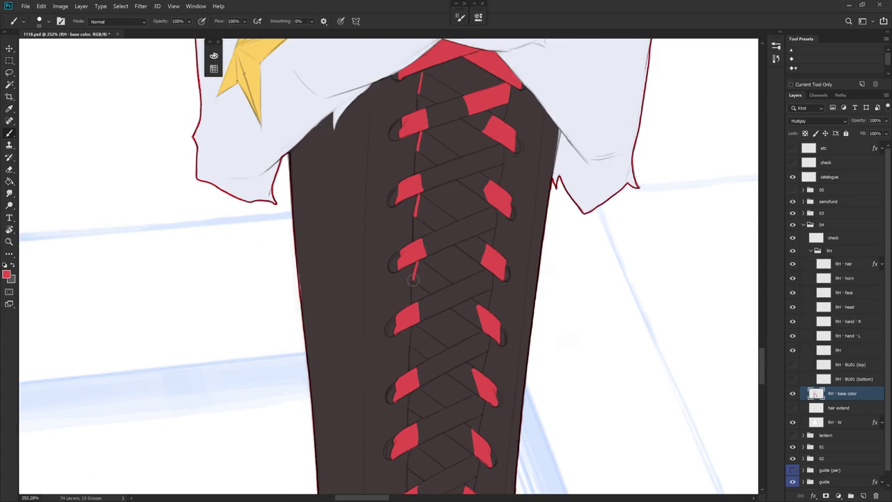
{"action": "left_click_drag", "start_coordinate": [451, 316], "coordinate": [449, 262]}
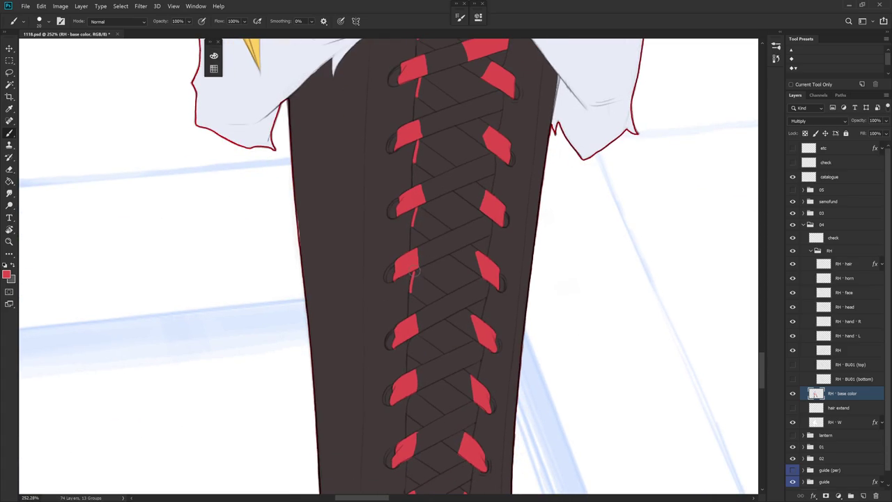
{"action": "left_click_drag", "start_coordinate": [433, 334], "coordinate": [433, 227]}
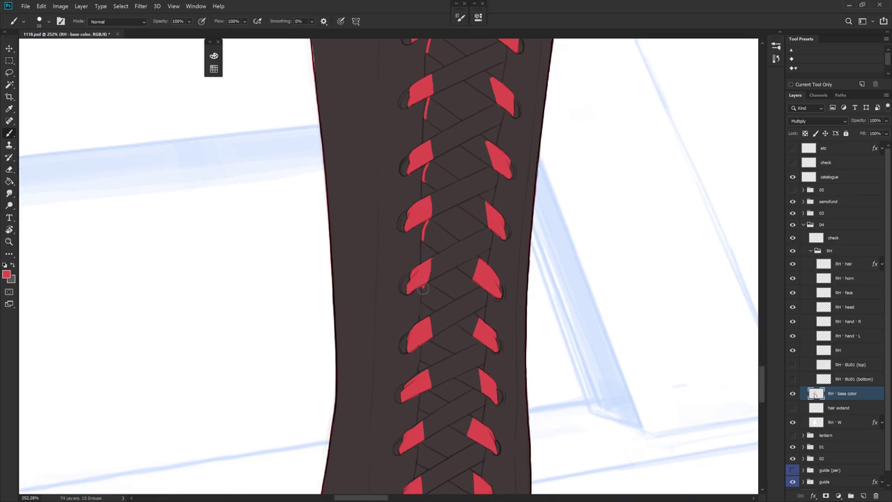
{"action": "key", "text": "e"}
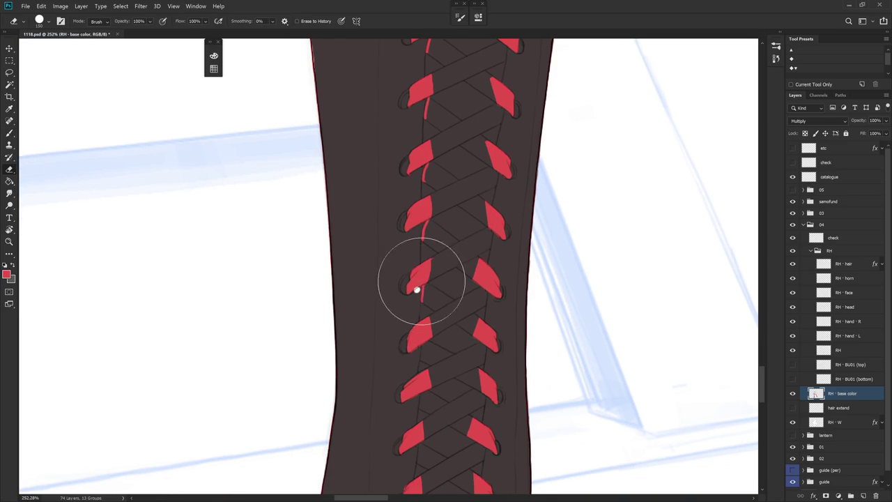
{"action": "key", "text": "b"}
{"action": "left_click", "coordinate": [416, 289], "text": "alt"}
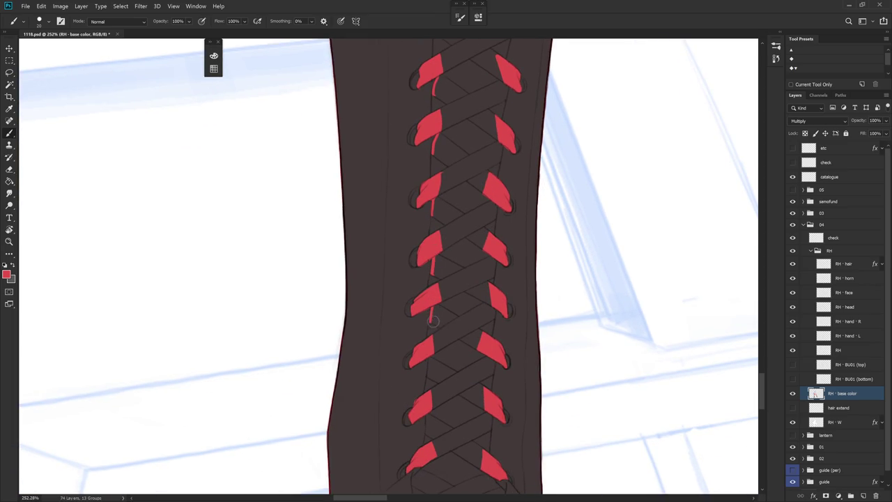
Step: Move down toward the ankle and paint another thin red lace line from the lace tip
{"action": "left_click_drag", "start_coordinate": [432, 320], "coordinate": [458, 271]}
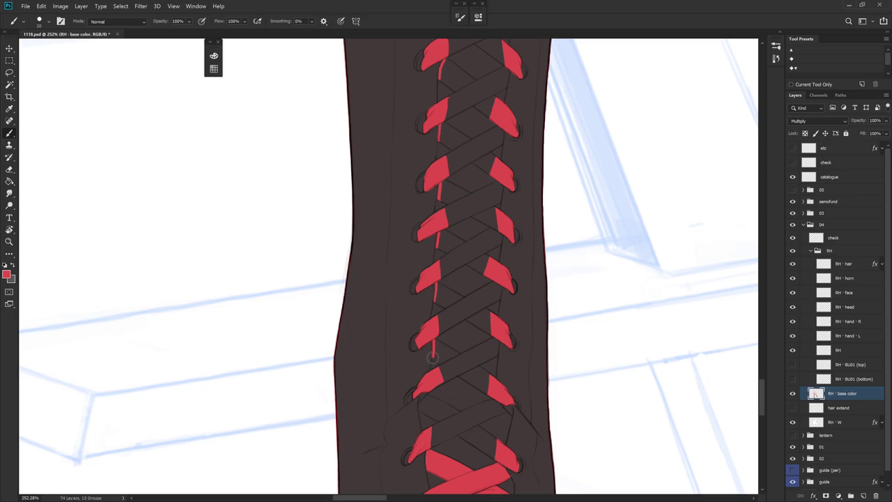
{"action": "left_click_drag", "start_coordinate": [456, 326], "coordinate": [421, 237]}
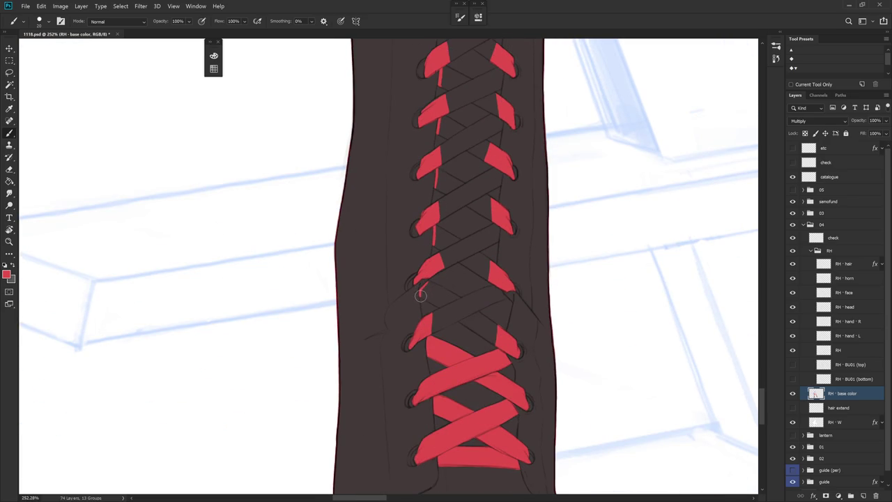
{"action": "scroll", "coordinate": [497, 295], "scroll_direction": "down", "scroll_amount": 5}
{"action": "key", "text": "r"}
{"action": "left_click_drag", "start_coordinate": [474, 354], "coordinate": [401, 389]}
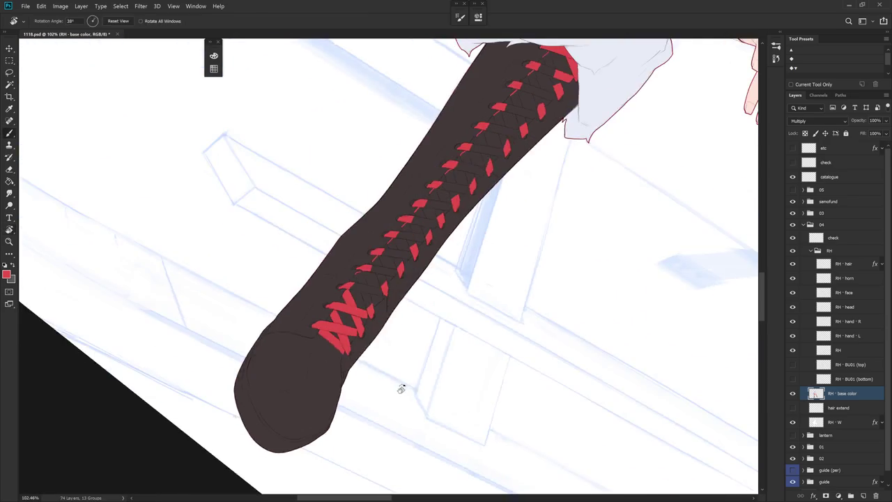
{"action": "key", "text": "b"}
{"action": "scroll", "coordinate": [370, 297], "scroll_direction": "up", "scroll_amount": 3}
{"action": "scroll", "coordinate": [339, 229], "scroll_direction": "up", "scroll_amount": 2}
{"action": "left_click_drag", "start_coordinate": [364, 259], "coordinate": [383, 311]}
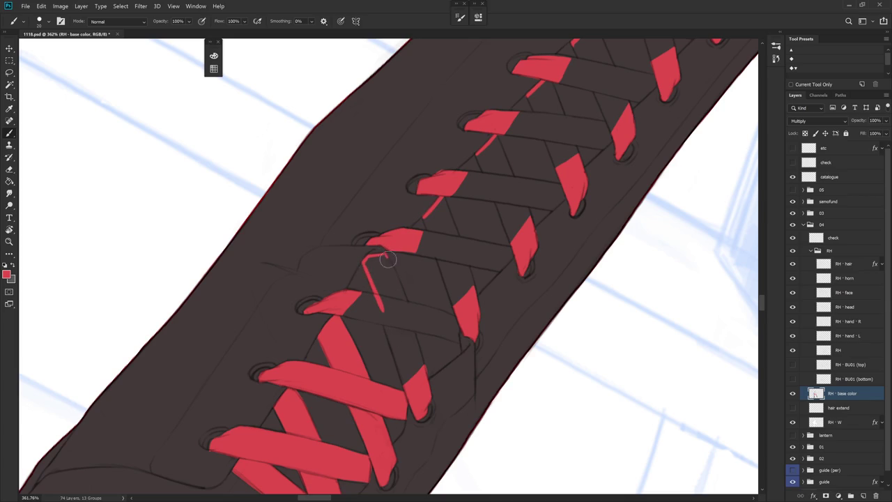
{"action": "key", "text": "r"}
{"action": "mouse_move", "coordinate": [406, 285]}
{"action": "left_mouse_down"}
{"action": "mouse_move", "coordinate": [483, 274]}
{"action": "mouse_move", "coordinate": [421, 202]}
{"action": "mouse_move", "coordinate": [405, 200]}
{"action": "mouse_move", "coordinate": [415, 236]}
{"action": "left_mouse_up"}
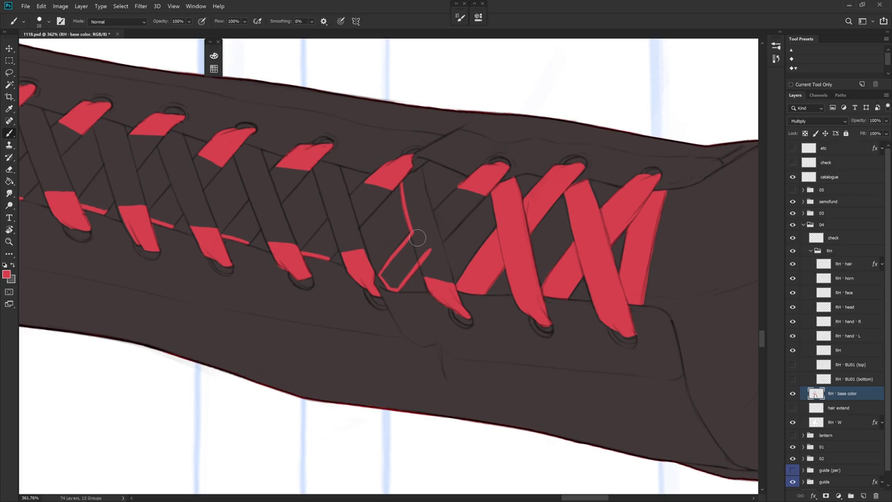
Step: Outline the first X lace tip in red on the base color layer, retouching the crossing in dark brown
{"action": "scroll", "coordinate": [453, 328], "scroll_direction": "down", "scroll_amount": 5}
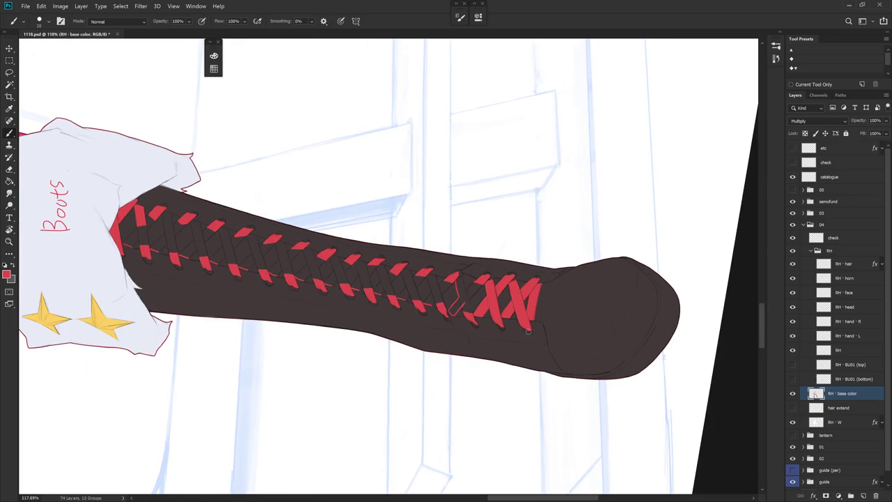
{"action": "scroll", "coordinate": [472, 324], "scroll_direction": "up", "scroll_amount": 5}
{"action": "key", "text": "r"}
{"action": "left_click_drag", "start_coordinate": [462, 156], "coordinate": [500, 297]}
{"action": "key", "text": "b"}
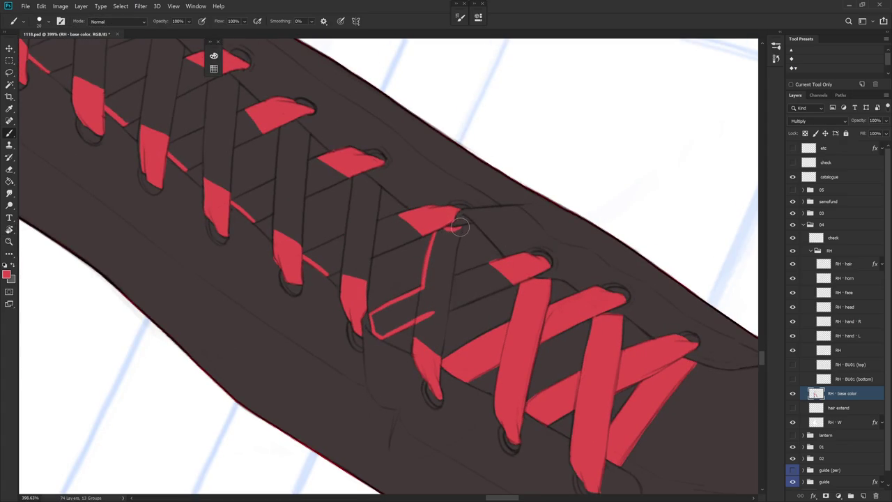
{"action": "left_click_drag", "start_coordinate": [449, 230], "coordinate": [458, 240]}
{"action": "key", "text": "r"}
{"action": "mouse_move", "coordinate": [488, 315]}
{"action": "left_mouse_down"}
{"action": "mouse_move", "coordinate": [442, 218]}
{"action": "mouse_move", "coordinate": [439, 234]}
{"action": "left_mouse_up"}
{"action": "key", "text": "x"}
{"action": "mouse_move", "coordinate": [453, 204]}
{"action": "left_mouse_down"}
{"action": "mouse_move", "coordinate": [465, 179]}
{"action": "mouse_move", "coordinate": [461, 259]}
{"action": "left_mouse_up"}
{"action": "key", "text": "x"}
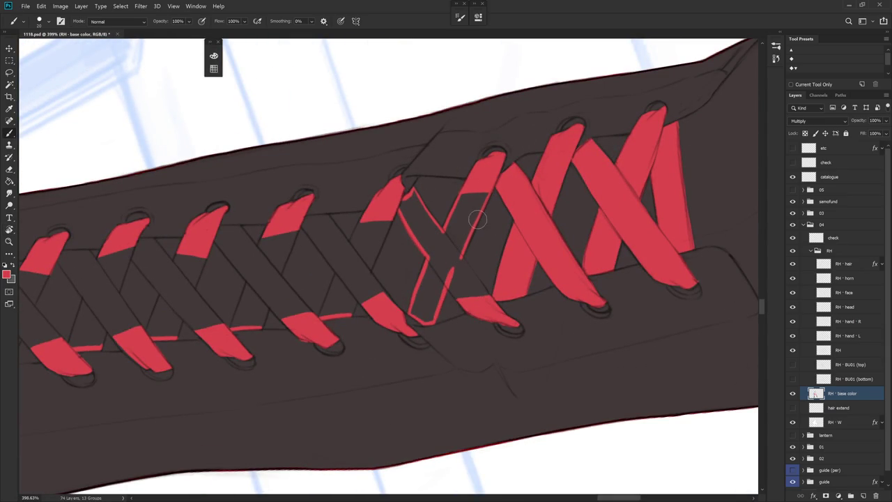
Step: Paint a thin red outline down the second X lace, Alt-sampling brown and red, then level the view
{"action": "key", "text": "r"}
{"action": "mouse_move", "coordinate": [466, 251]}
{"action": "left_mouse_down"}
{"action": "mouse_move", "coordinate": [455, 300]}
{"action": "mouse_move", "coordinate": [459, 341]}
{"action": "left_mouse_up"}
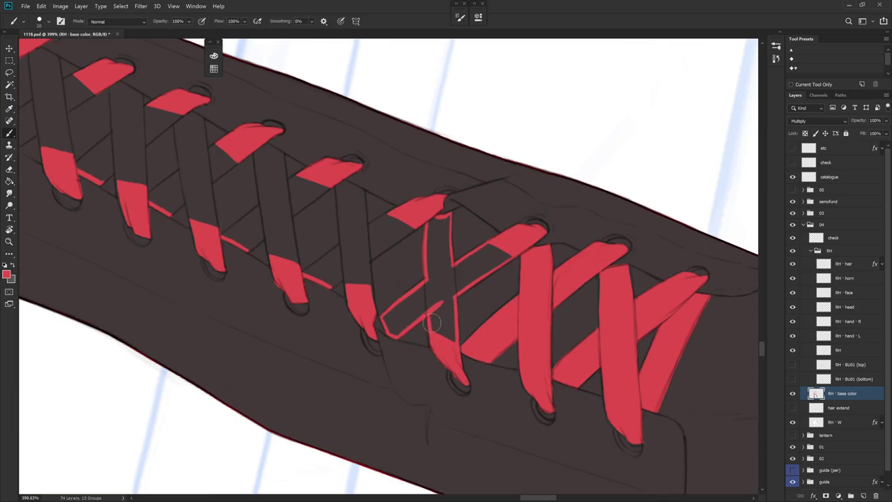
{"action": "scroll", "coordinate": [431, 331], "scroll_direction": "down", "scroll_amount": 5}
{"action": "key", "text": "r"}
{"action": "left_click_drag", "start_coordinate": [534, 292], "coordinate": [467, 257]}
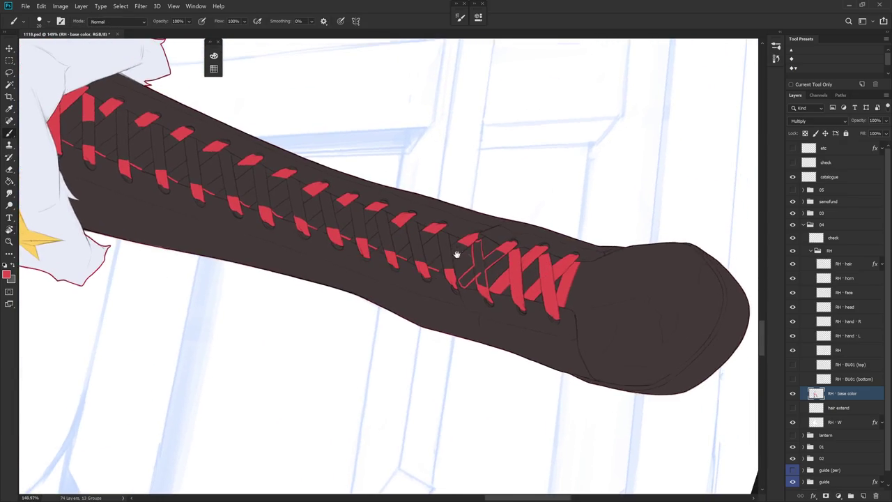
{"action": "scroll", "coordinate": [453, 237], "scroll_direction": "up", "scroll_amount": 5}
{"action": "left_click_drag", "start_coordinate": [431, 225], "coordinate": [437, 260]}
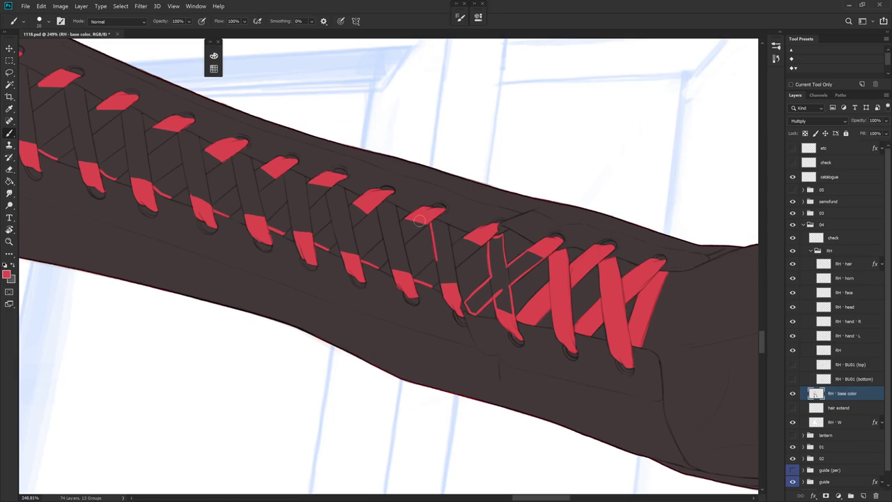
{"action": "left_click", "coordinate": [426, 227], "text": "alt"}
{"action": "left_click", "coordinate": [433, 229], "text": "alt"}
{"action": "left_click_drag", "start_coordinate": [442, 281], "coordinate": [419, 252]}
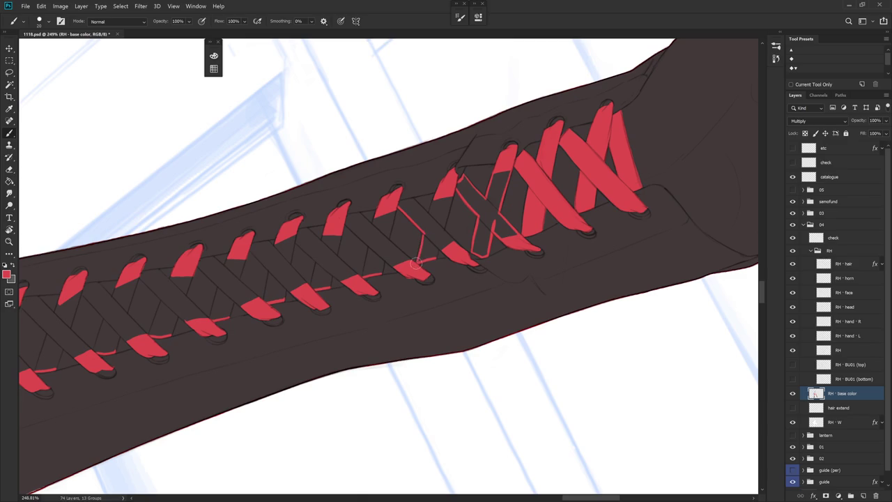
{"action": "key", "text": "r"}
{"action": "left_click_drag", "start_coordinate": [380, 258], "coordinate": [453, 239]}
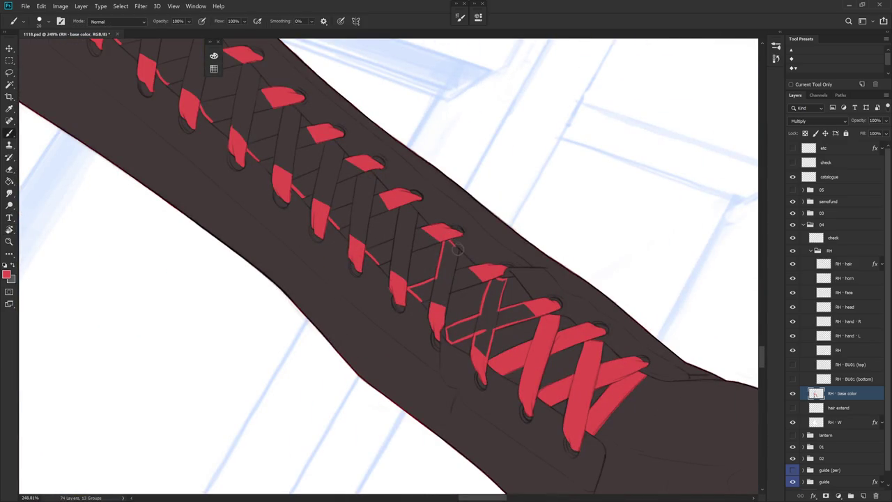
{"action": "key", "text": "r"}
{"action": "mouse_move", "coordinate": [455, 307]}
{"action": "left_mouse_down"}
{"action": "mouse_move", "coordinate": [490, 251]}
{"action": "mouse_move", "coordinate": [463, 218]}
{"action": "left_mouse_up"}
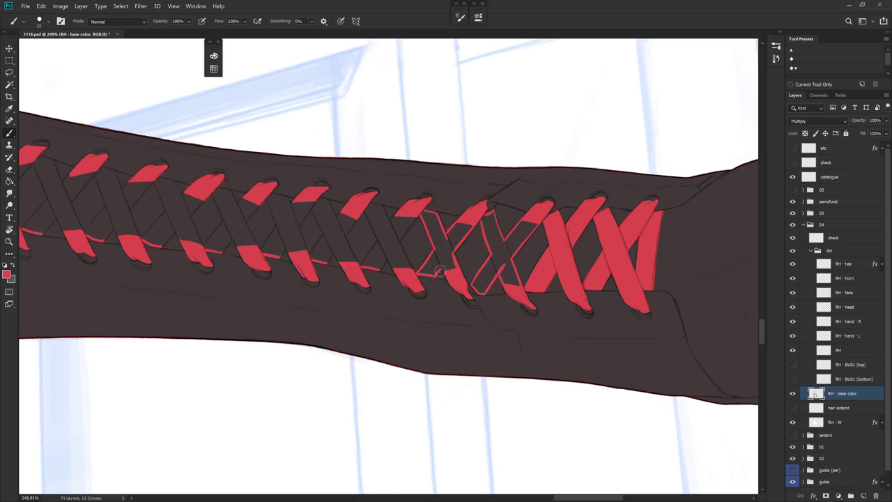
Step: Magic Wand-select both outlined X laces, expand the selection 2 px, fill it solid red, and deselect
{"action": "key", "text": "w"}
{"action": "left_click", "coordinate": [442, 265]}
{"action": "left_click", "coordinate": [507, 257], "text": "shift"}
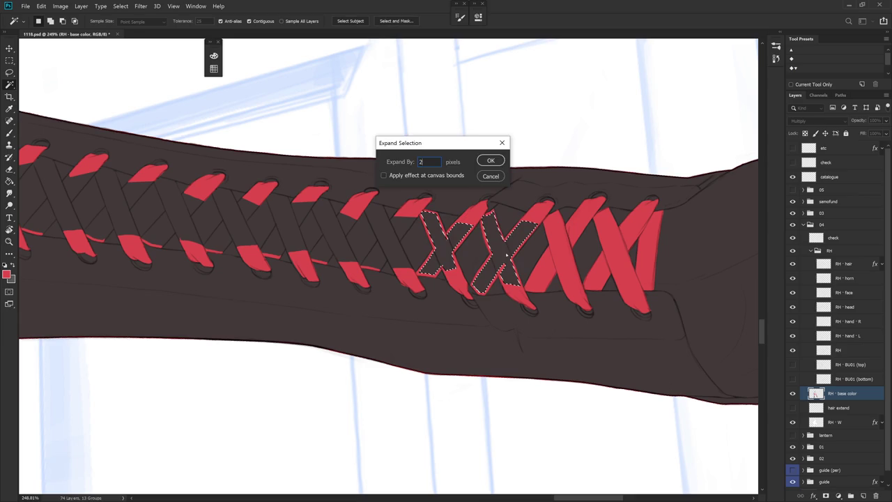
{"action": "key", "text": "Return"}
{"action": "key", "text": "alt+BackSpace"}
{"action": "key", "text": "ctrl+d"}
{"action": "key", "text": "b"}
{"action": "scroll", "coordinate": [508, 332], "scroll_direction": "down", "scroll_amount": 3}
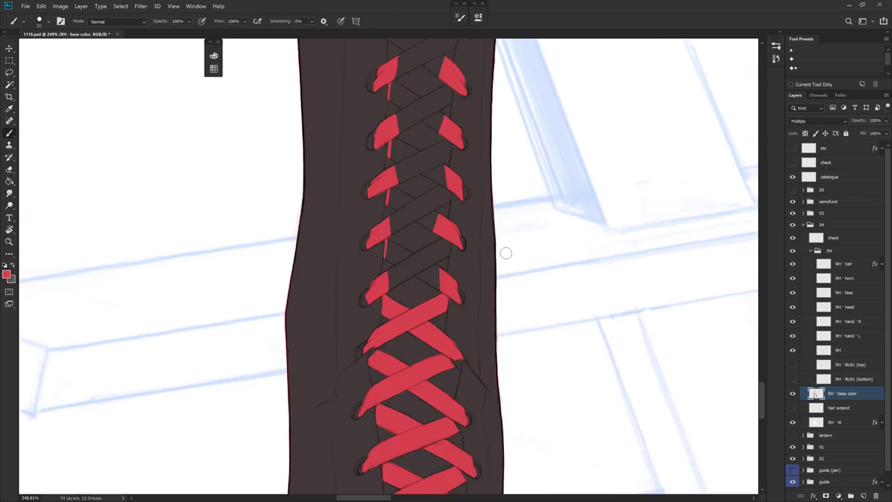
{"action": "scroll", "coordinate": [508, 332], "scroll_direction": "down", "scroll_amount": 5}
{"action": "scroll", "coordinate": [508, 331], "scroll_direction": "down", "scroll_amount": 4}
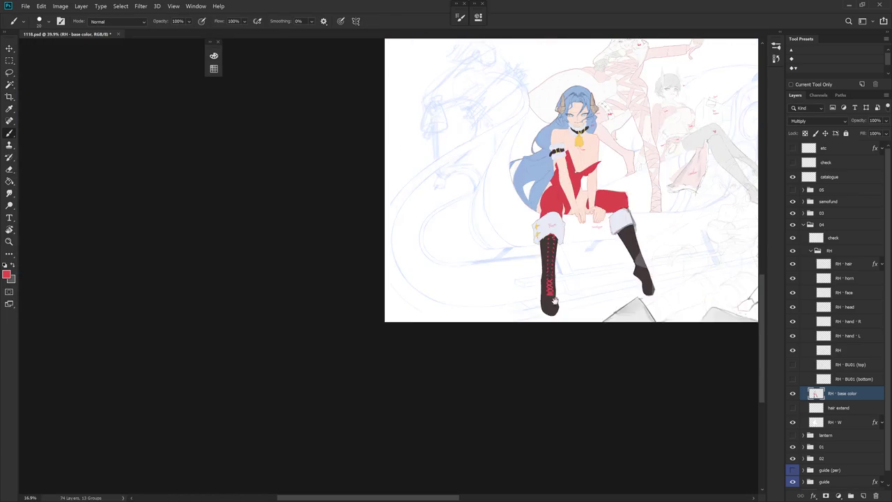
{"action": "scroll", "coordinate": [522, 341], "scroll_direction": "up", "scroll_amount": 1}
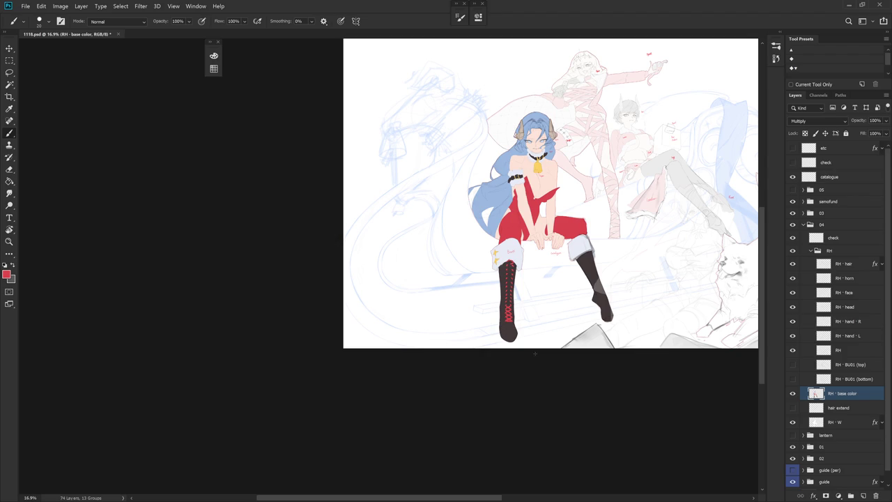
{"action": "scroll", "coordinate": [533, 307], "scroll_direction": "up", "scroll_amount": 3}
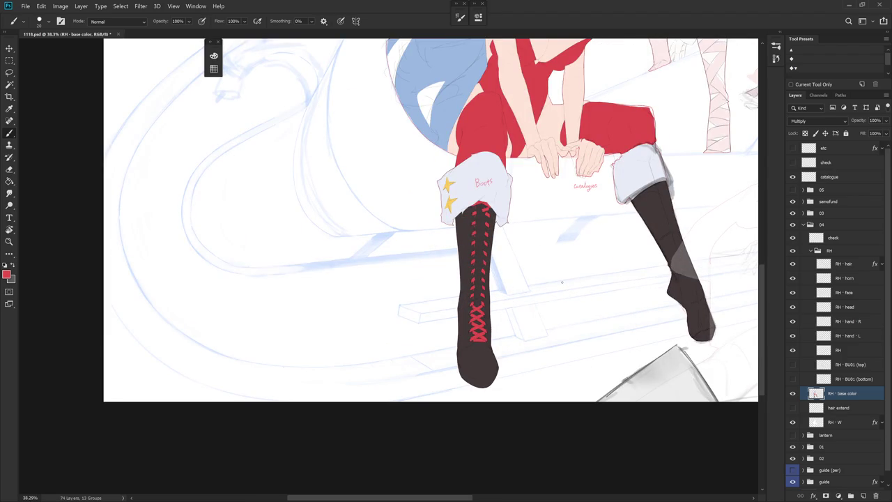
{"action": "scroll", "coordinate": [563, 283], "scroll_direction": "up", "scroll_amount": 5}
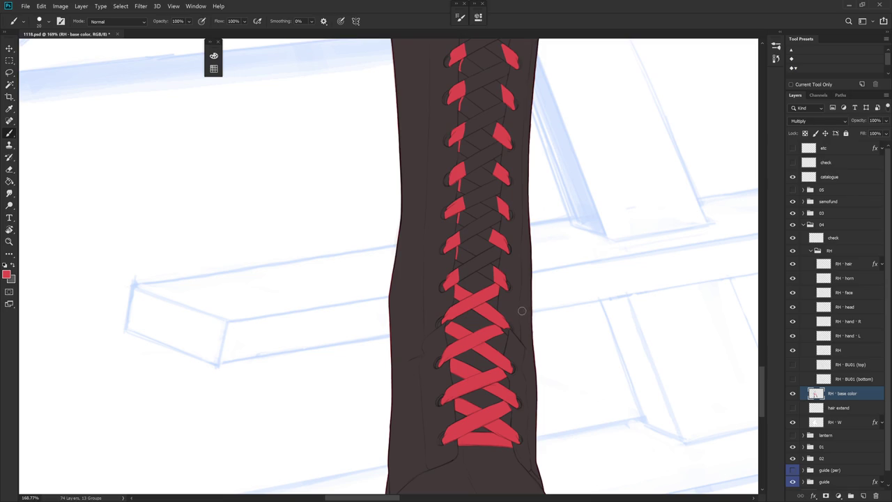
Step: Draw the red outline edge of the next X lace higher up and fill a small dark gap
{"action": "left_click_drag", "start_coordinate": [524, 241], "coordinate": [466, 317]}
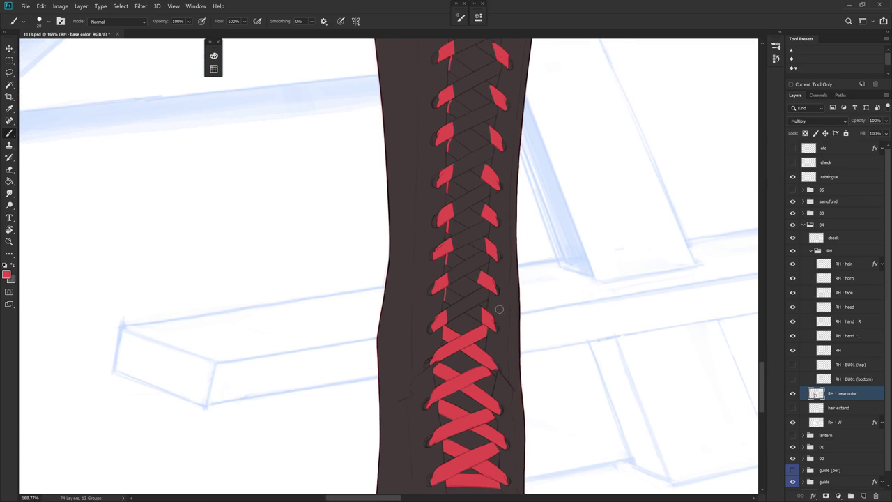
{"action": "scroll", "coordinate": [460, 282], "scroll_direction": "up", "scroll_amount": 2}
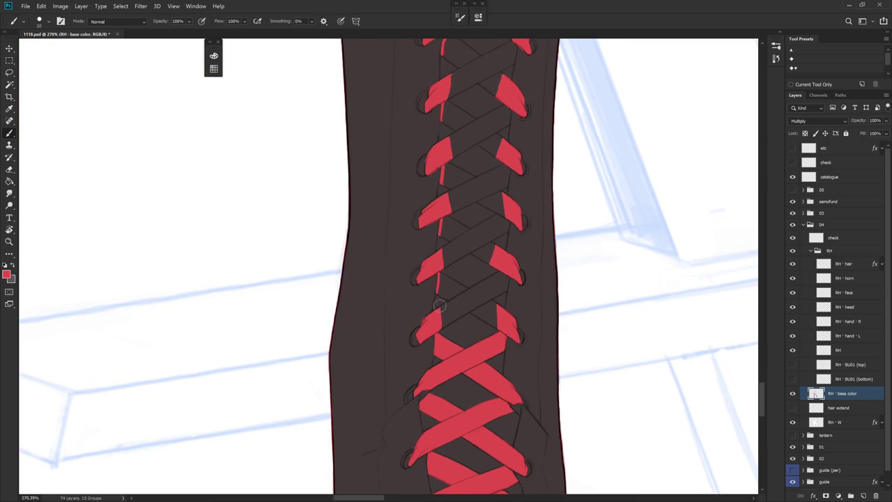
{"action": "mouse_move", "coordinate": [481, 290]}
{"action": "left_mouse_down"}
{"action": "mouse_move", "coordinate": [414, 343]}
{"action": "mouse_move", "coordinate": [408, 335]}
{"action": "mouse_move", "coordinate": [424, 324]}
{"action": "mouse_move", "coordinate": [428, 335]}
{"action": "mouse_move", "coordinate": [472, 278]}
{"action": "left_mouse_up"}
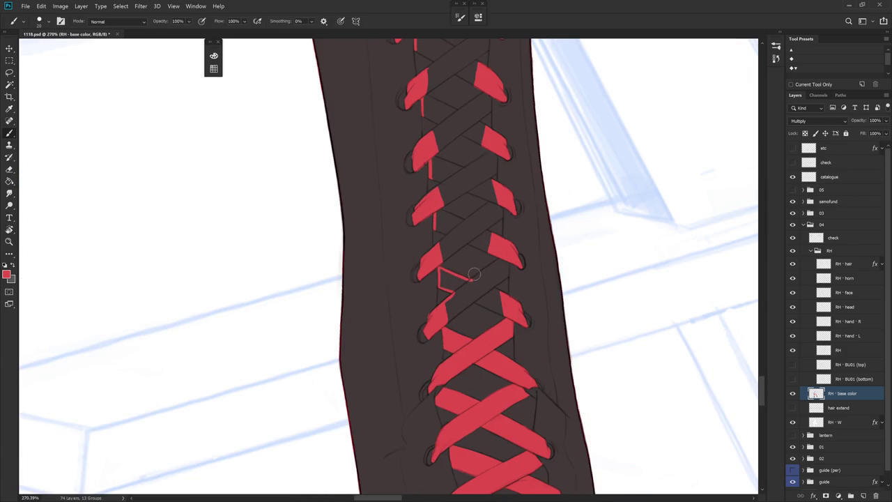
{"action": "left_click_drag", "start_coordinate": [471, 280], "coordinate": [503, 259]}
{"action": "key", "text": "r"}
{"action": "mouse_move", "coordinate": [527, 292]}
{"action": "left_mouse_down"}
{"action": "mouse_move", "coordinate": [511, 246]}
{"action": "mouse_move", "coordinate": [499, 262]}
{"action": "mouse_move", "coordinate": [488, 212]}
{"action": "mouse_move", "coordinate": [465, 273]}
{"action": "left_mouse_up"}
{"action": "key", "text": "r"}
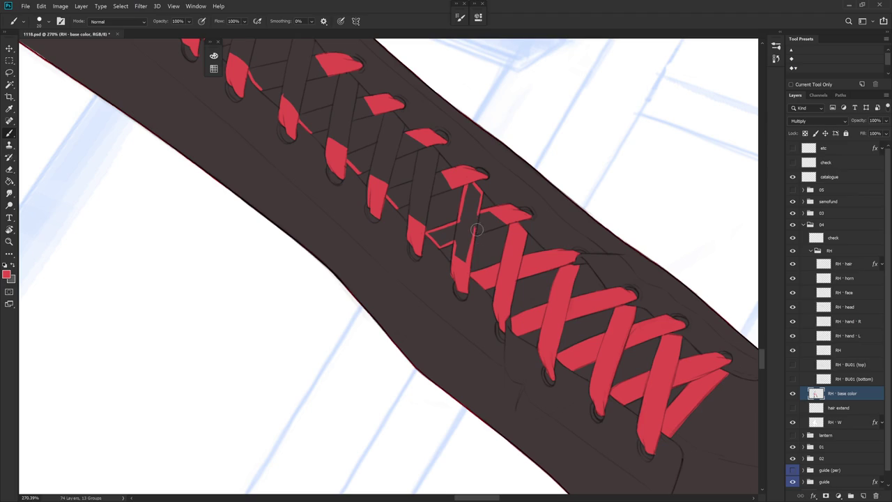
{"action": "mouse_move", "coordinate": [512, 222]}
{"action": "left_mouse_down"}
{"action": "mouse_move", "coordinate": [473, 234]}
{"action": "mouse_move", "coordinate": [515, 222]}
{"action": "mouse_move", "coordinate": [484, 268]}
{"action": "left_mouse_up"}
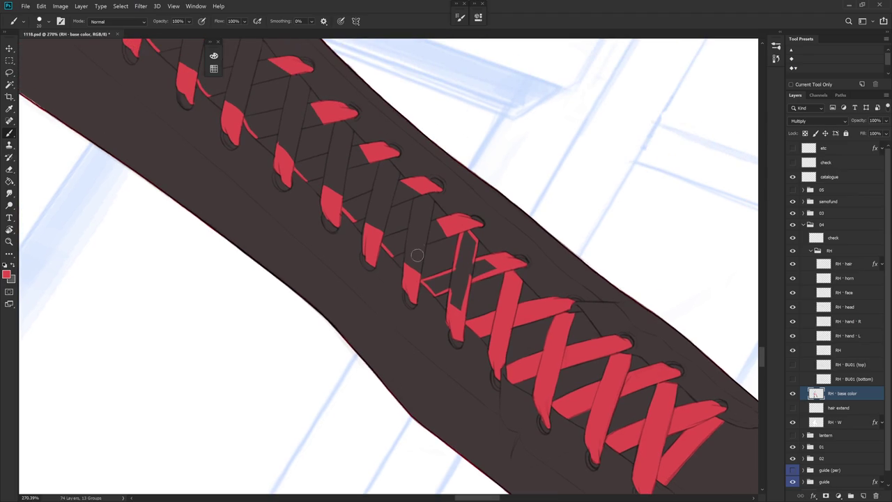
Step: Paint red along the left strand, outline the next strand, and cover its dark gaps in red
{"action": "left_click_drag", "start_coordinate": [403, 245], "coordinate": [406, 278]}
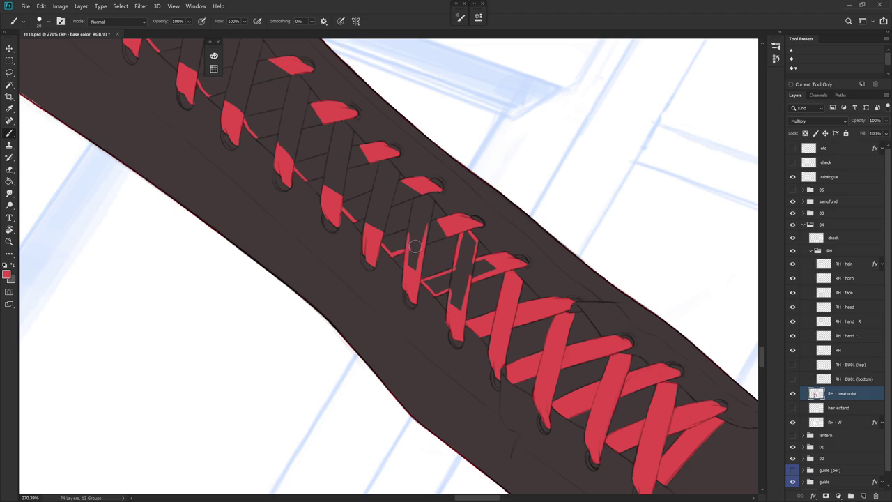
{"action": "left_click_drag", "start_coordinate": [382, 248], "coordinate": [407, 231]}
{"action": "mouse_move", "coordinate": [389, 240]}
{"action": "left_mouse_down"}
{"action": "mouse_move", "coordinate": [399, 237]}
{"action": "mouse_move", "coordinate": [391, 241]}
{"action": "left_mouse_up"}
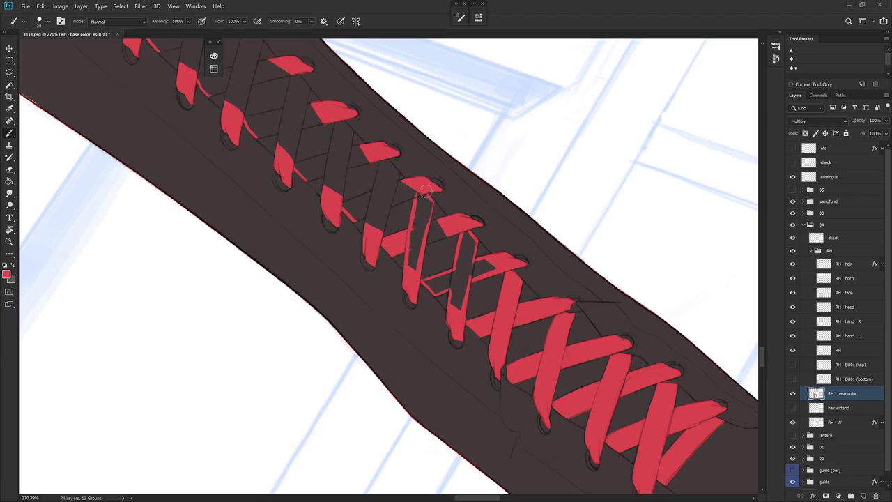
{"action": "left_click", "coordinate": [431, 197], "text": "alt"}
{"action": "left_click", "coordinate": [458, 220], "text": "alt"}
{"action": "left_click_drag", "start_coordinate": [437, 226], "coordinate": [426, 239]}
{"action": "left_click_drag", "start_coordinate": [436, 241], "coordinate": [438, 232]}
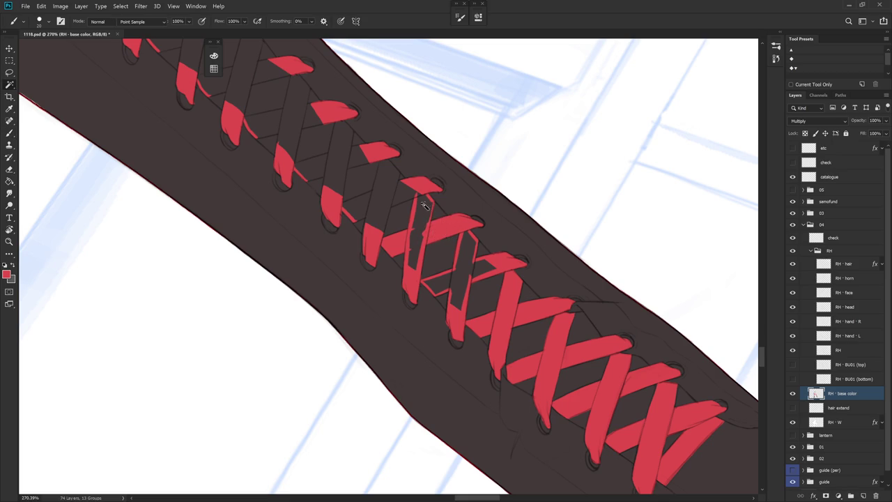
Step: Magic Wand-select the unfilled lace strand, expand the selection, and fill it red
{"action": "key", "text": "w"}
{"action": "left_click", "coordinate": [417, 239]}
{"action": "key", "text": "alt+s"}
{"action": "key", "text": "m"}
{"action": "key", "text": "e"}
{"action": "key", "text": "Return"}
{"action": "key", "text": "alt+BackSpace"}
{"action": "key", "text": "ctrl+d"}
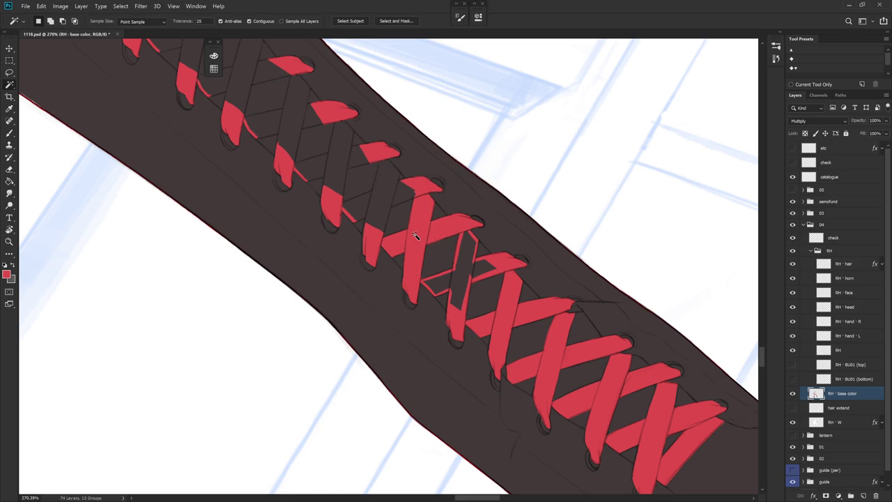
{"action": "key", "text": "b"}
Step: Select the remaining dark gap in the strand, expand it, and fill it red
{"action": "key", "text": "w"}
{"action": "left_click", "coordinate": [468, 264]}
{"action": "key", "text": "alt+s"}
{"action": "key", "text": "m"}
{"action": "key", "text": "e"}
{"action": "key", "text": "Return"}
{"action": "key", "text": "alt+BackSpace"}
{"action": "key", "text": "ctrl+d"}
{"action": "key", "text": "b"}
Step: Rotate the boot upright and try a red stroke on the higher lacing, undoing it and covering the stray mark in brown
{"action": "scroll", "coordinate": [464, 274], "scroll_direction": "down", "scroll_amount": 4}
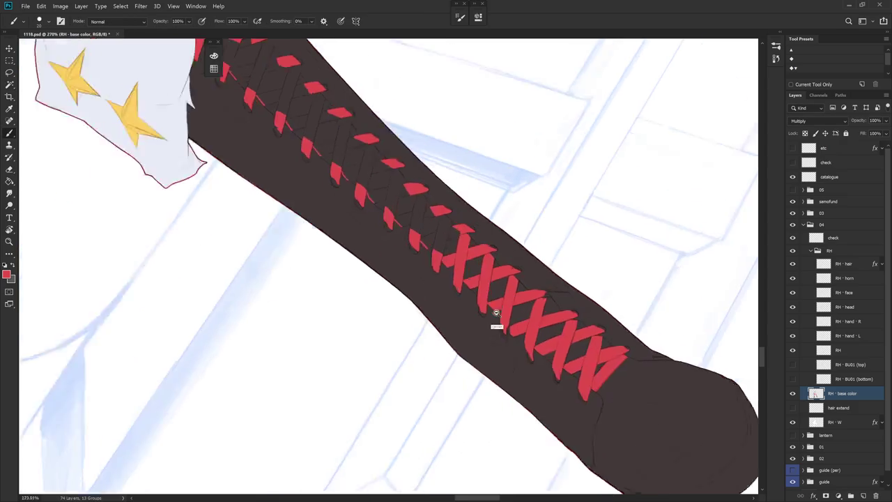
{"action": "scroll", "coordinate": [447, 278], "scroll_direction": "up", "scroll_amount": 3}
{"action": "key", "text": "r"}
{"action": "left_click_drag", "start_coordinate": [447, 279], "coordinate": [429, 370]}
{"action": "scroll", "coordinate": [428, 370], "scroll_direction": "up", "scroll_amount": 3}
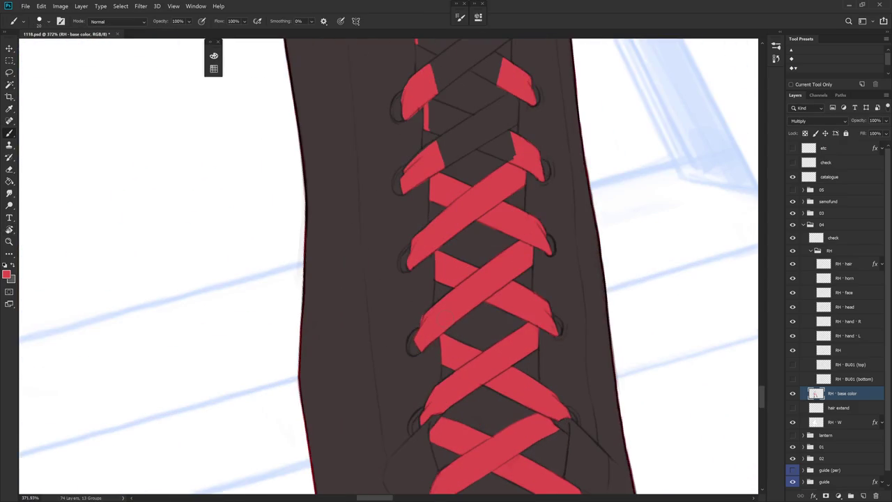
{"action": "left_click", "coordinate": [422, 309], "text": "alt"}
{"action": "left_click", "coordinate": [438, 235], "text": "alt"}
{"action": "left_click_drag", "start_coordinate": [456, 162], "coordinate": [410, 297]}
{"action": "left_click", "coordinate": [384, 315], "text": "alt"}
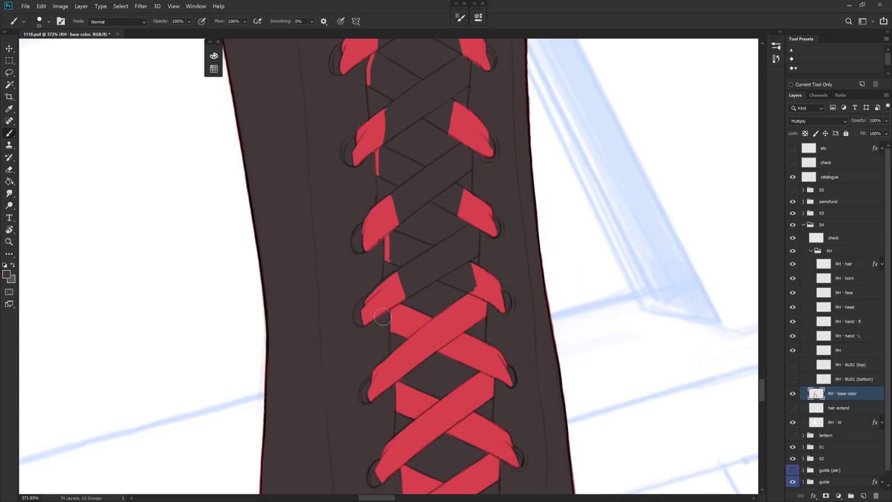
{"action": "left_click", "coordinate": [403, 286], "text": "alt"}
{"action": "left_click", "coordinate": [379, 293], "text": "alt"}
{"action": "mouse_move", "coordinate": [387, 263]}
{"action": "left_mouse_down"}
{"action": "mouse_move", "coordinate": [411, 262]}
{"action": "mouse_move", "coordinate": [383, 235]}
{"action": "mouse_move", "coordinate": [375, 245]}
{"action": "left_mouse_up"}
{"action": "key", "text": "ctrl+z"}
{"action": "left_click", "coordinate": [372, 259], "text": "alt"}
{"action": "left_click", "coordinate": [387, 227], "text": "alt"}
Step: Draw thin red outline strokes for the next lace strap, then eyedrop the boot brown
{"action": "mouse_move", "coordinate": [395, 182]}
{"action": "left_mouse_down"}
{"action": "mouse_move", "coordinate": [381, 236]}
{"action": "mouse_move", "coordinate": [384, 358]}
{"action": "left_mouse_up"}
{"action": "left_click_drag", "start_coordinate": [415, 204], "coordinate": [410, 247]}
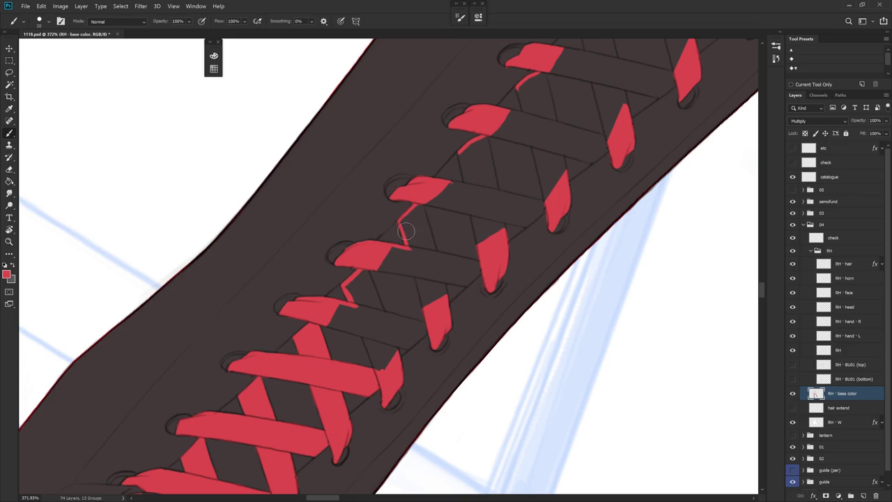
{"action": "left_click_drag", "start_coordinate": [427, 279], "coordinate": [408, 312]}
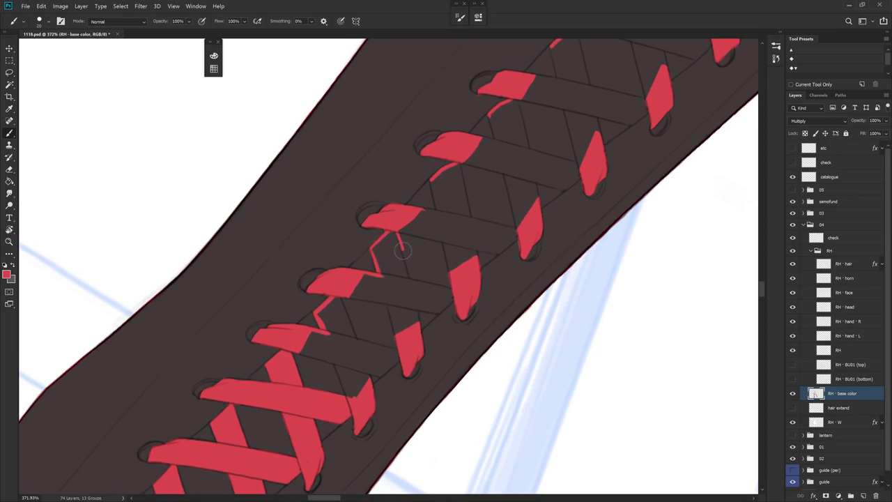
{"action": "left_click_drag", "start_coordinate": [394, 239], "coordinate": [408, 279]}
{"action": "key", "text": "space"}
{"action": "left_click_drag", "start_coordinate": [415, 324], "coordinate": [434, 159]}
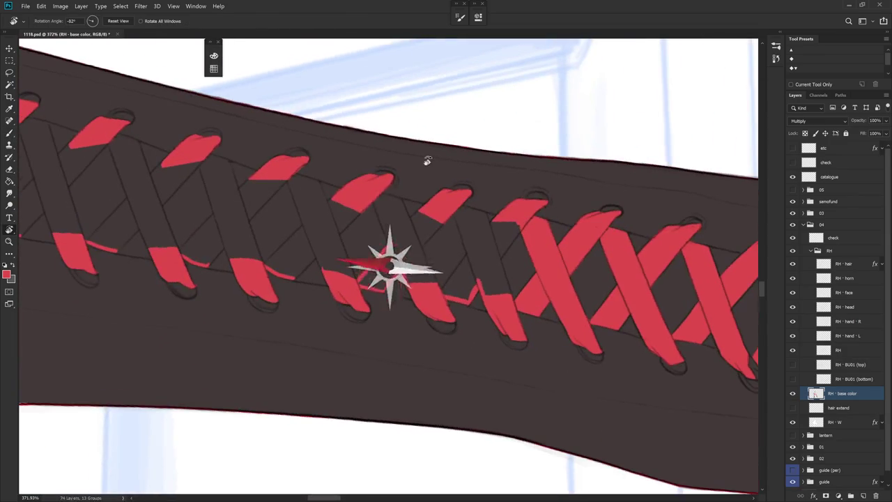
{"action": "left_click_drag", "start_coordinate": [374, 202], "coordinate": [382, 223]}
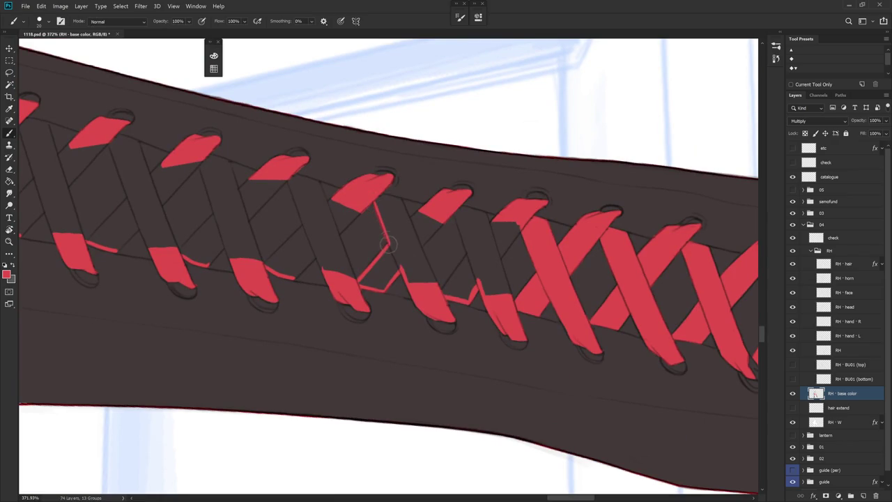
{"action": "left_click", "coordinate": [372, 206], "text": "alt"}
{"action": "scroll", "coordinate": [434, 169], "scroll_direction": "down", "scroll_amount": 5}
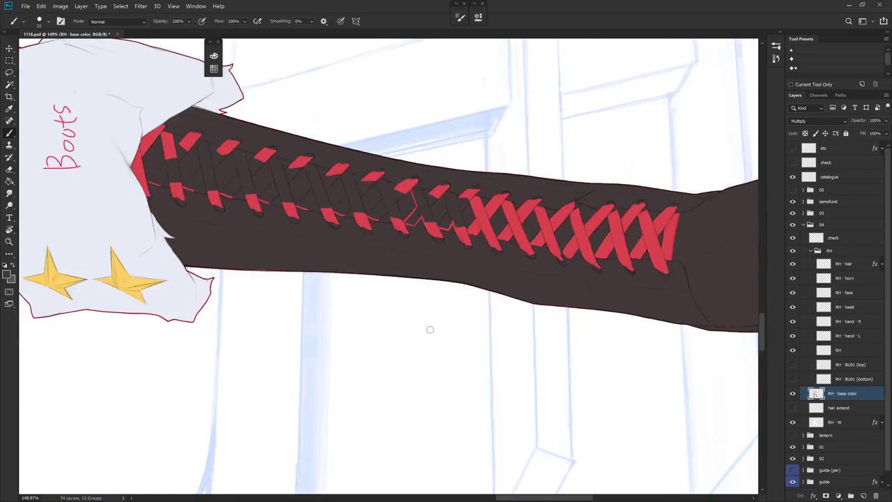
Step: Return to red and try a strap edge line on the lacing, undoing it to redraw
{"action": "left_click_drag", "start_coordinate": [520, 254], "coordinate": [474, 209]}
{"action": "scroll", "coordinate": [458, 205], "scroll_direction": "up", "scroll_amount": 3}
{"action": "left_click", "coordinate": [460, 207], "text": "alt"}
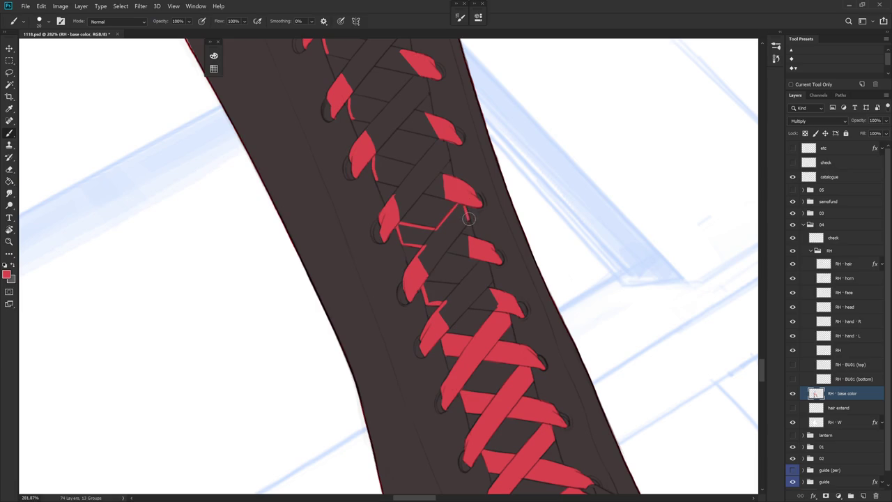
{"action": "mouse_move", "coordinate": [469, 218]}
{"action": "left_mouse_down"}
{"action": "mouse_move", "coordinate": [436, 187]}
{"action": "mouse_move", "coordinate": [447, 205]}
{"action": "left_mouse_up"}
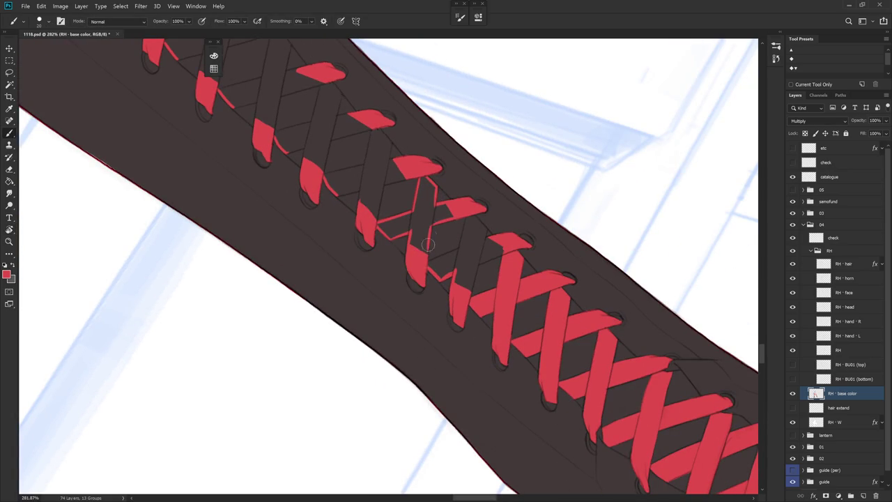
{"action": "left_click_drag", "start_coordinate": [428, 262], "coordinate": [463, 245]}
{"action": "key", "text": "ctrl+z"}
{"action": "key", "text": "r"}
{"action": "mouse_move", "coordinate": [532, 249]}
{"action": "left_mouse_down"}
{"action": "mouse_move", "coordinate": [488, 248]}
{"action": "mouse_move", "coordinate": [492, 271]}
{"action": "left_mouse_up"}
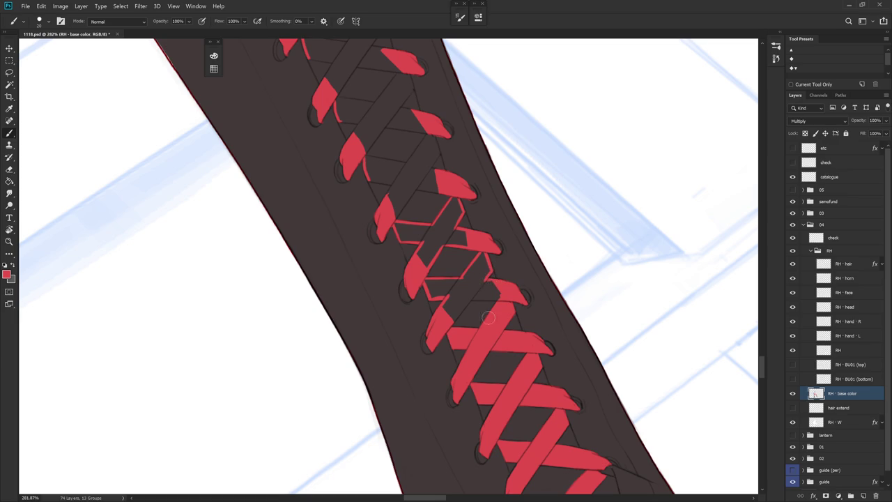
{"action": "left_click_drag", "start_coordinate": [490, 279], "coordinate": [488, 237]}
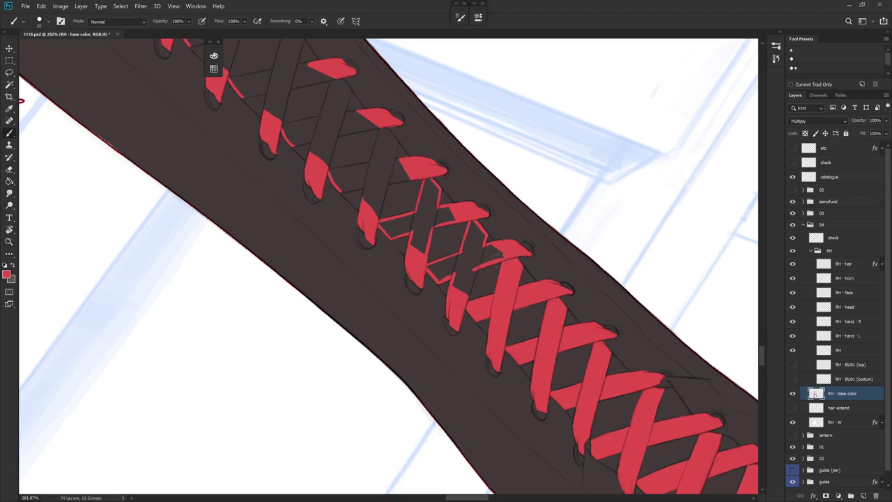
Step: Magic Wand-select the first outlined strap, expand it slightly, and fill it red
{"action": "key", "text": "w"}
{"action": "left_click", "coordinate": [467, 270]}
{"action": "key", "text": "shift+BackSpace"}
{"action": "key", "text": "Return"}
{"action": "key", "text": "b"}
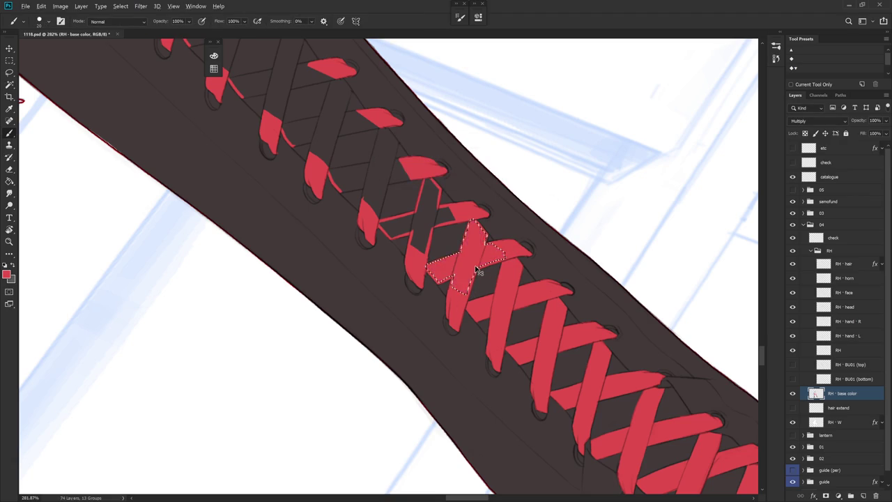
Step: Select, expand, and fill the next strap red, then zoom out to view the whole boot
{"action": "key", "text": "w"}
{"action": "left_click", "coordinate": [423, 222]}
{"action": "key", "text": "alt+s"}
{"action": "key", "text": "m"}
{"action": "key", "text": "e"}
{"action": "key", "text": "Return"}
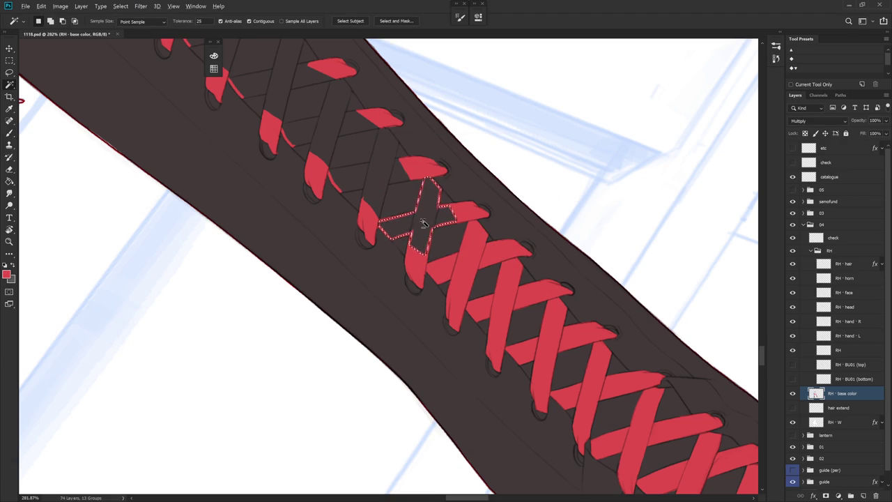
{"action": "key", "text": "alt+BackSpace"}
{"action": "key", "text": "b"}
{"action": "key", "text": "ctrl+minus"}
{"action": "key", "text": "ctrl+minus"}
{"action": "key", "text": "ctrl+minus"}
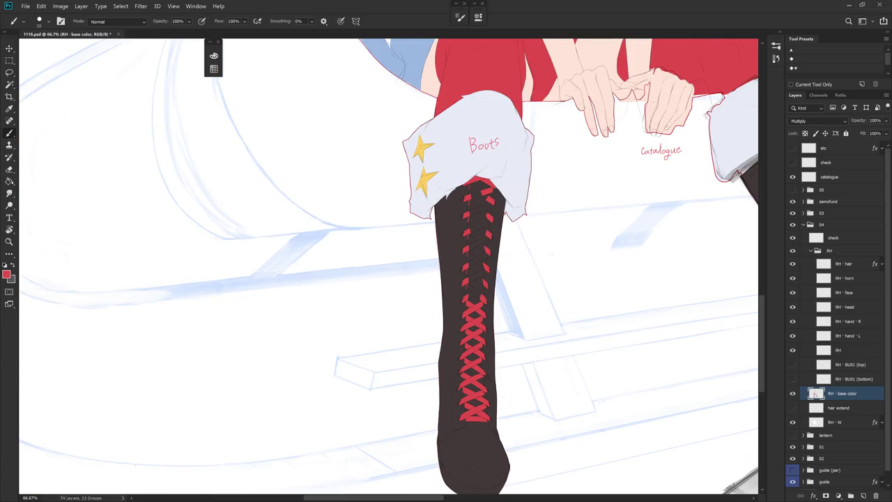
Step: Paint thin red lace strokes from the top eyelets just below the Boots cuff
{"action": "scroll", "coordinate": [477, 335], "scroll_direction": "down", "scroll_amount": 5}
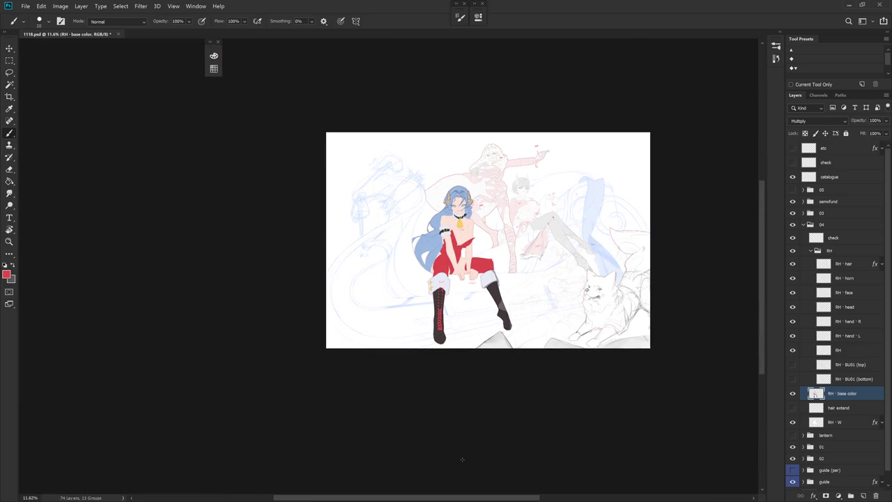
{"action": "scroll", "coordinate": [438, 295], "scroll_direction": "up", "scroll_amount": 10}
{"action": "left_click_drag", "start_coordinate": [437, 296], "coordinate": [396, 262]}
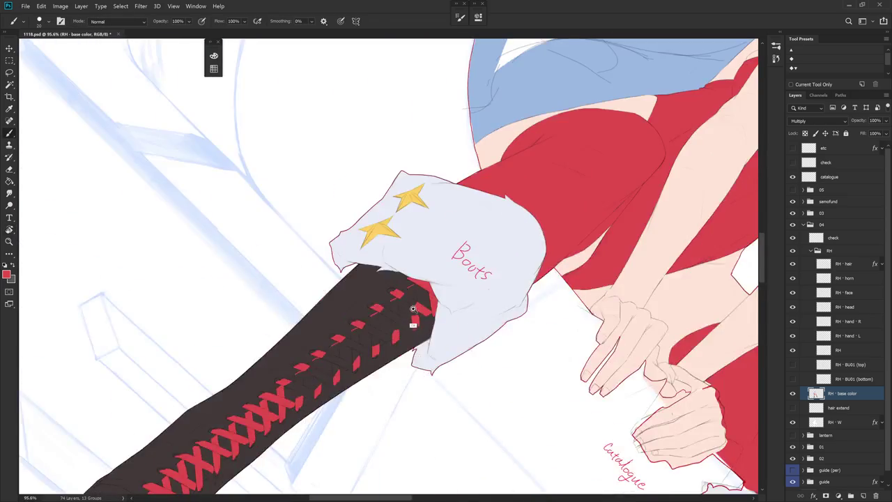
{"action": "scroll", "coordinate": [396, 261], "scroll_direction": "up", "scroll_amount": 3}
{"action": "scroll", "coordinate": [395, 262], "scroll_direction": "up", "scroll_amount": 2}
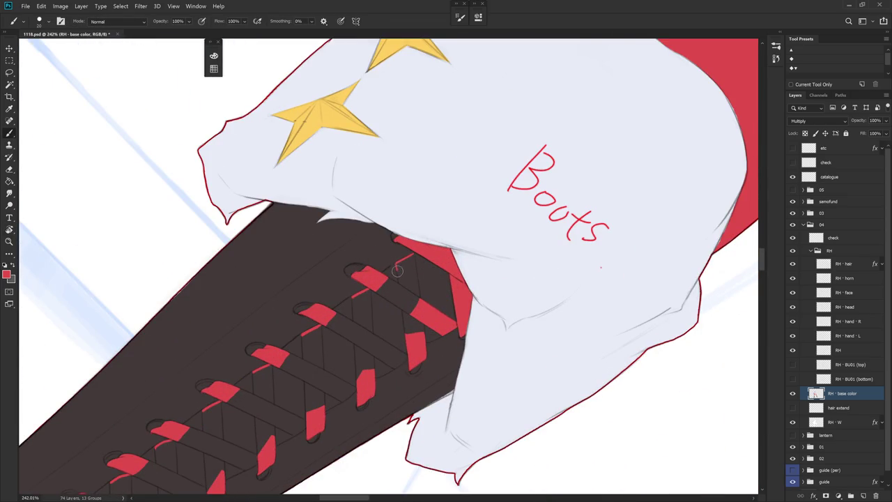
{"action": "left_click_drag", "start_coordinate": [396, 261], "coordinate": [400, 286]}
{"action": "left_click_drag", "start_coordinate": [413, 253], "coordinate": [418, 286]}
{"action": "left_click_drag", "start_coordinate": [401, 309], "coordinate": [404, 325]}
Step: Rotate the view until Boots reads upright, keeping red as the paint colour
{"action": "key", "text": "r"}
{"action": "left_click_drag", "start_coordinate": [398, 394], "coordinate": [399, 207]}
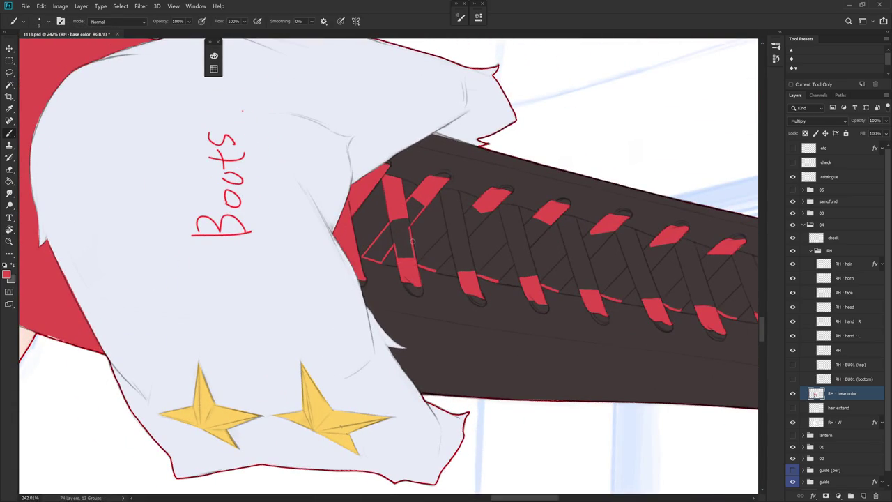
{"action": "left_click", "coordinate": [419, 269], "text": "alt"}
{"action": "left_click", "coordinate": [420, 282], "text": "alt"}
{"action": "left_click_drag", "start_coordinate": [420, 282], "coordinate": [431, 221]}
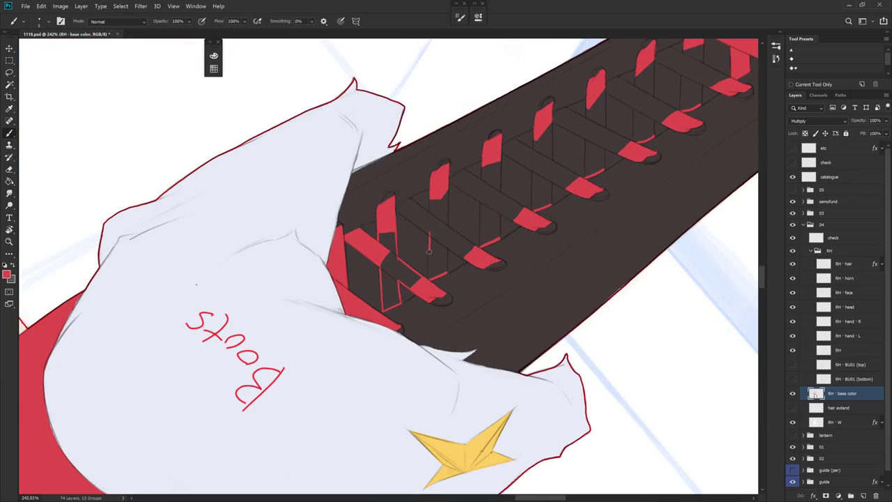
{"action": "left_click_drag", "start_coordinate": [428, 279], "coordinate": [433, 222]}
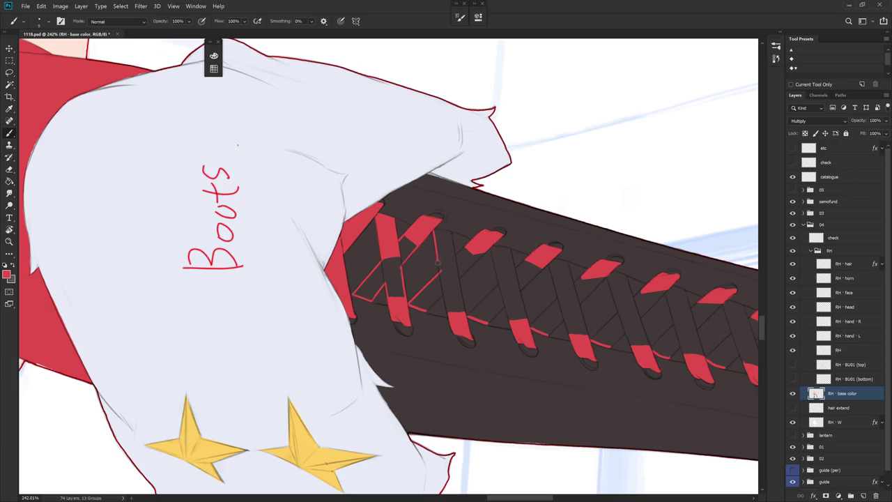
{"action": "left_click_drag", "start_coordinate": [439, 265], "coordinate": [442, 224]}
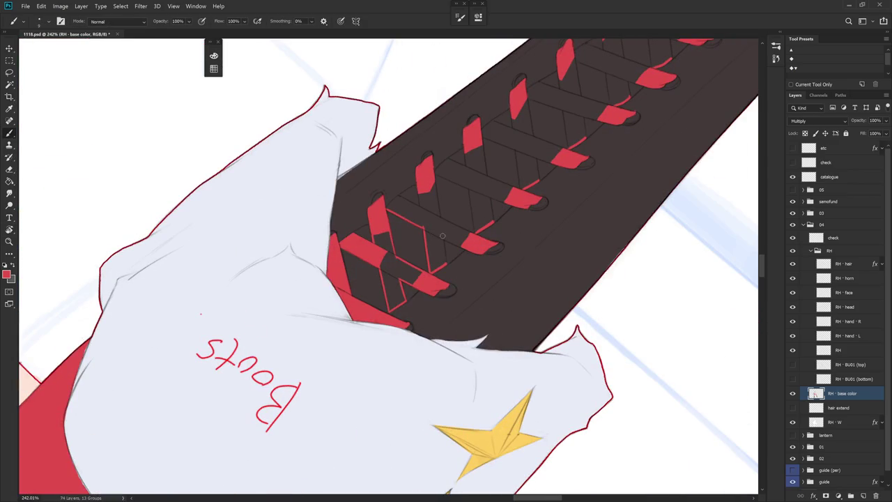
{"action": "left_click_drag", "start_coordinate": [446, 261], "coordinate": [391, 71]}
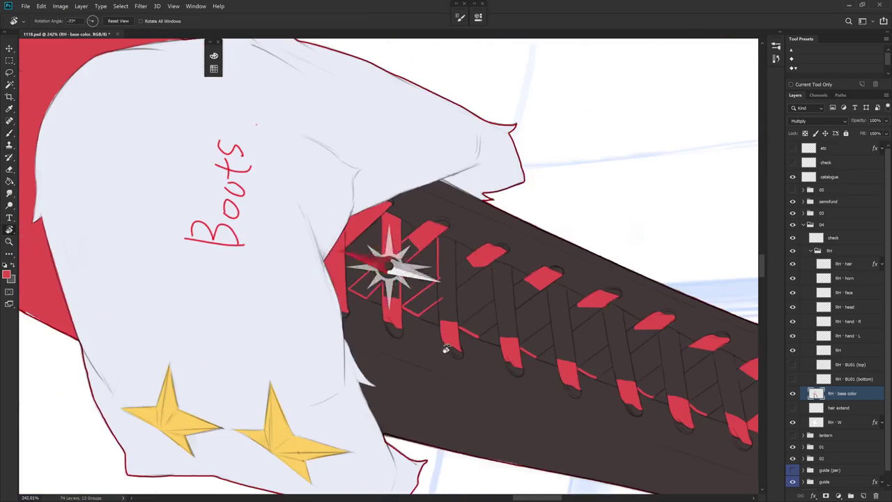
Step: Outline a new crossed strap's upper and lower edges in thin red
{"action": "mouse_move", "coordinate": [447, 282]}
{"action": "left_mouse_down"}
{"action": "mouse_move", "coordinate": [488, 255]}
{"action": "mouse_move", "coordinate": [447, 221]}
{"action": "left_mouse_up"}
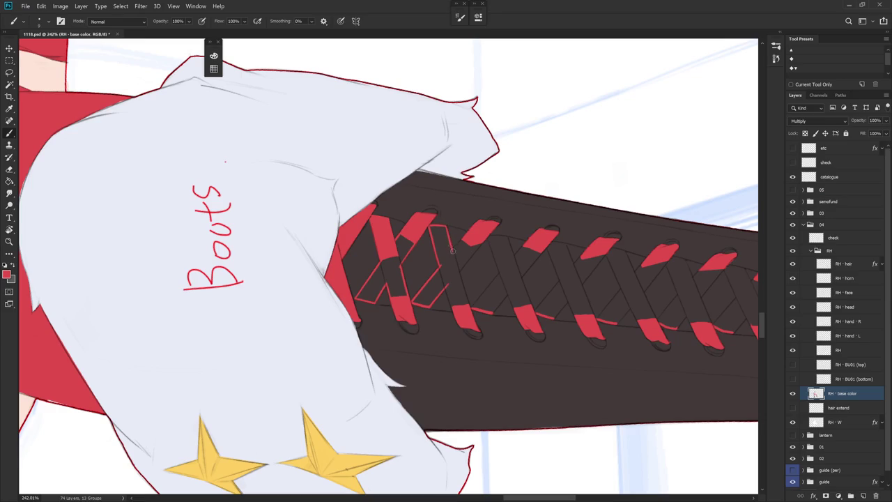
{"action": "left_click_drag", "start_coordinate": [459, 271], "coordinate": [487, 235]}
{"action": "left_click_drag", "start_coordinate": [460, 272], "coordinate": [469, 308]}
{"action": "left_click_drag", "start_coordinate": [498, 300], "coordinate": [456, 208]}
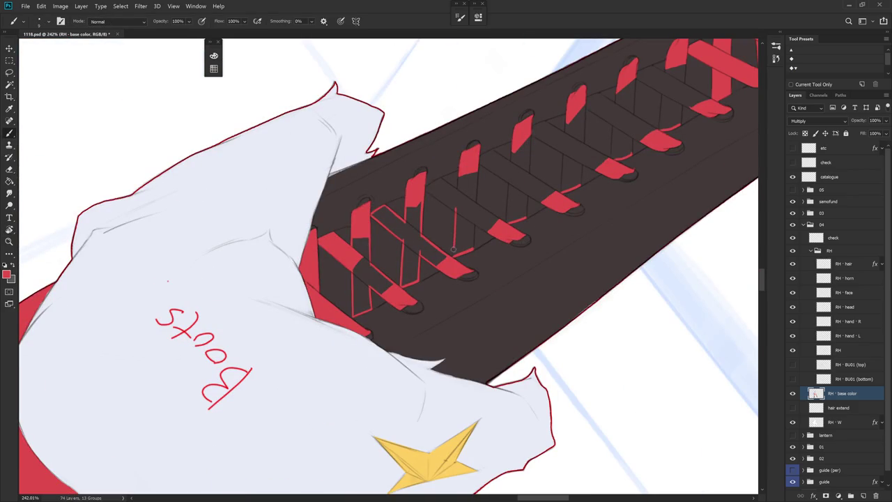
{"action": "key", "text": "Escape"}
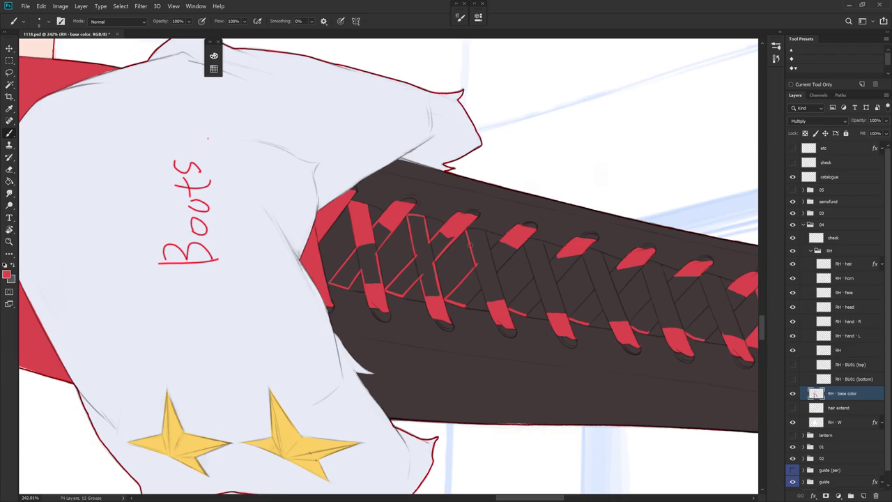
{"action": "mouse_move", "coordinate": [477, 261]}
{"action": "left_mouse_down"}
{"action": "mouse_move", "coordinate": [377, 198]}
{"action": "mouse_move", "coordinate": [386, 235]}
{"action": "left_mouse_up"}
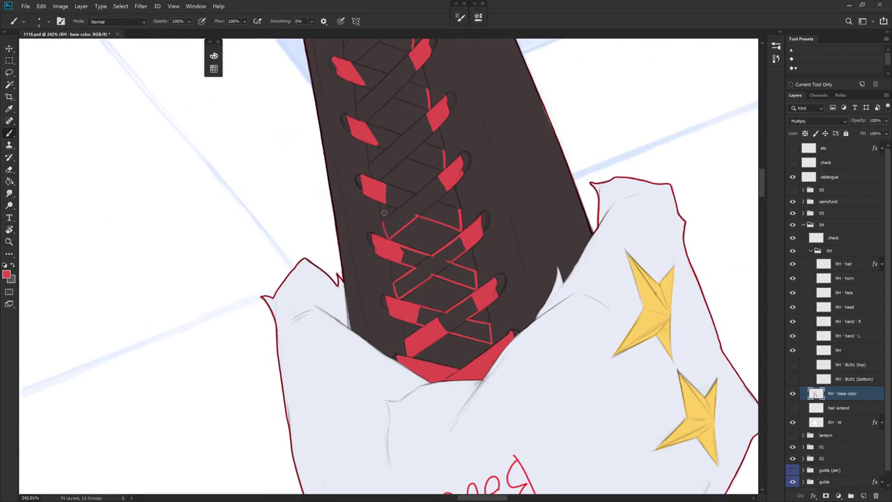
{"action": "left_click_drag", "start_coordinate": [523, 196], "coordinate": [427, 285]}
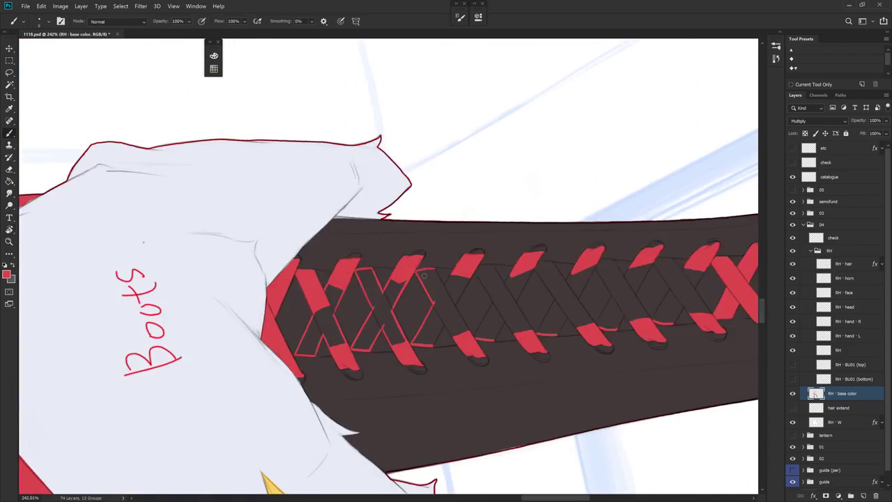
{"action": "mouse_move", "coordinate": [494, 303]}
{"action": "left_mouse_down"}
{"action": "mouse_move", "coordinate": [504, 295]}
{"action": "mouse_move", "coordinate": [425, 237]}
{"action": "left_mouse_up"}
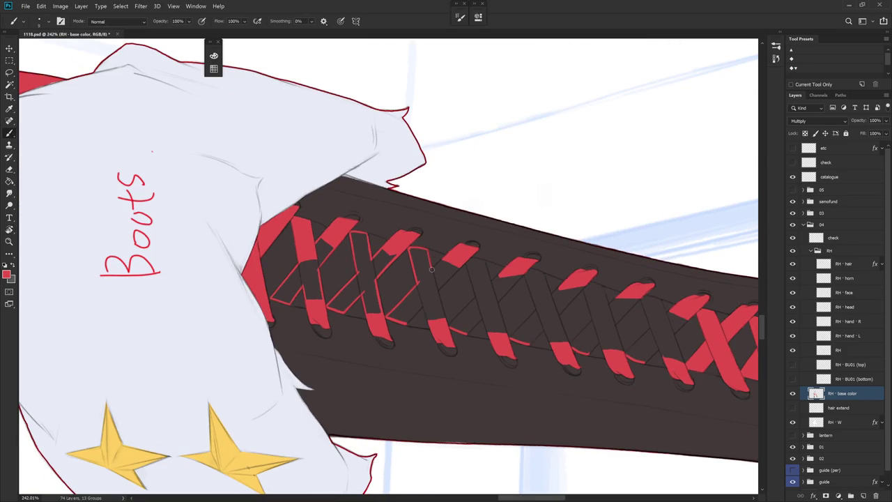
Step: Redo a short red strap edge and start the next strand's outline
{"action": "left_click_drag", "start_coordinate": [435, 282], "coordinate": [444, 316]}
{"action": "key", "text": "ctrl+z"}
{"action": "left_click_drag", "start_coordinate": [432, 271], "coordinate": [433, 207]}
{"action": "key", "text": "r"}
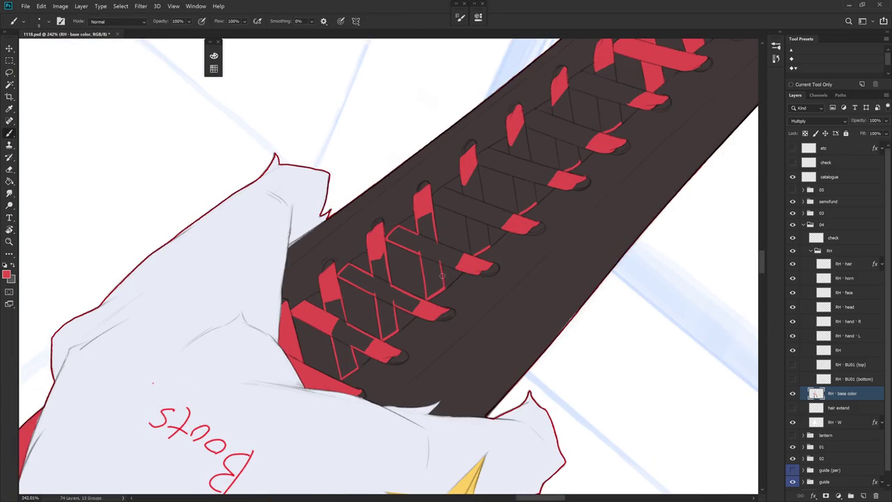
{"action": "key", "text": "r"}
{"action": "left_click_drag", "start_coordinate": [444, 288], "coordinate": [417, 279]}
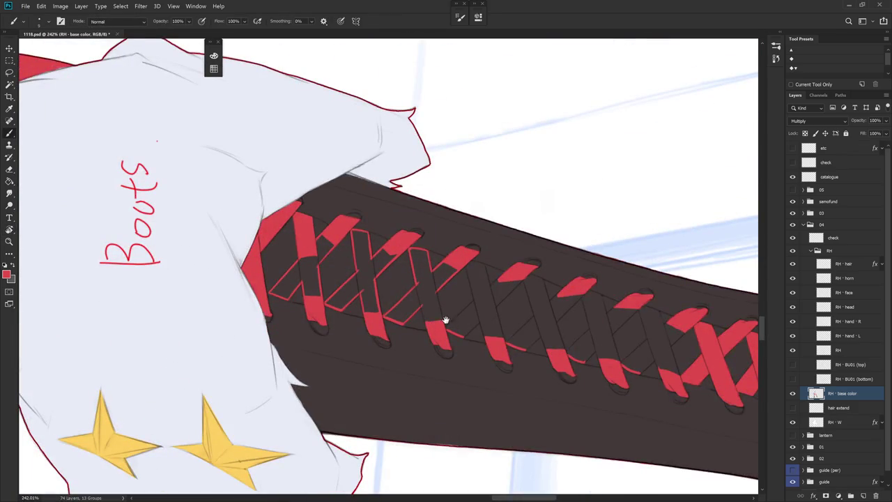
{"action": "scroll", "coordinate": [417, 260], "scroll_direction": "down", "scroll_amount": 1}
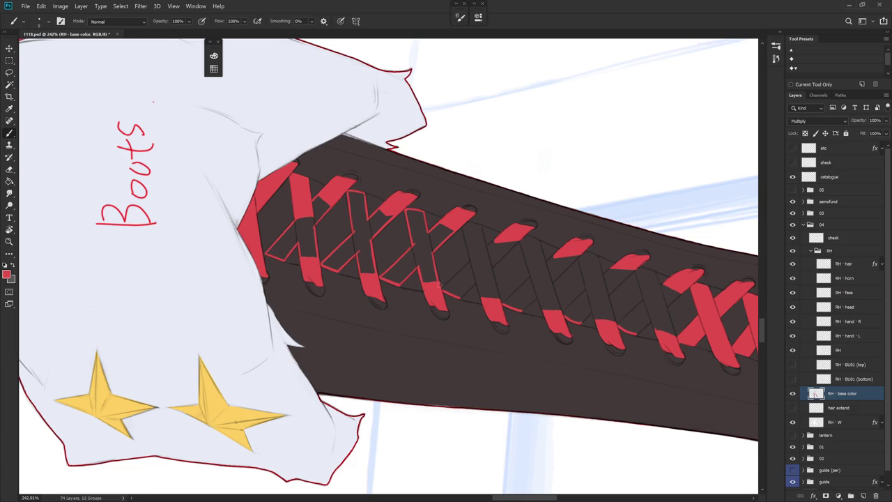
{"action": "key", "text": "r"}
{"action": "mouse_move", "coordinate": [432, 257]}
{"action": "left_mouse_down"}
{"action": "mouse_move", "coordinate": [408, 324]}
{"action": "mouse_move", "coordinate": [447, 200]}
{"action": "mouse_move", "coordinate": [442, 251]}
{"action": "left_mouse_up"}
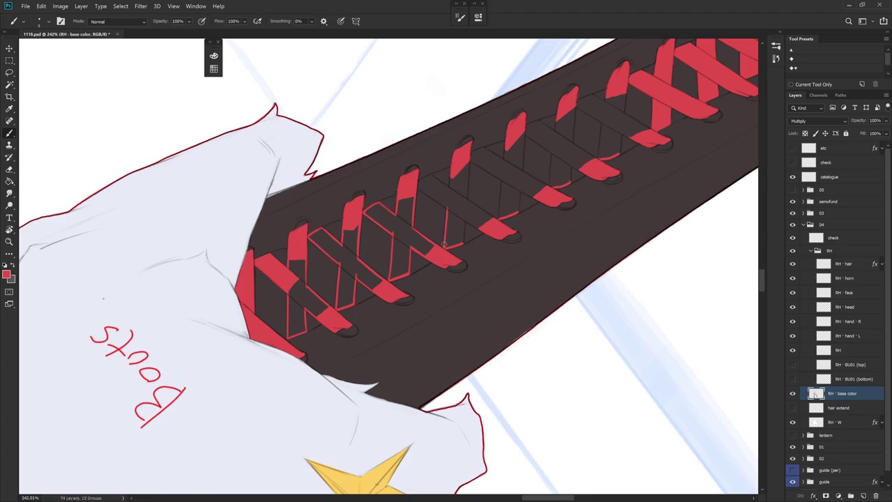
Step: Paint more red lace strips along the strap with the view angled diagonally up-right
{"action": "mouse_move", "coordinate": [498, 214]}
{"action": "left_mouse_down"}
{"action": "mouse_move", "coordinate": [466, 242]}
{"action": "mouse_move", "coordinate": [488, 325]}
{"action": "mouse_move", "coordinate": [484, 235]}
{"action": "left_mouse_up"}
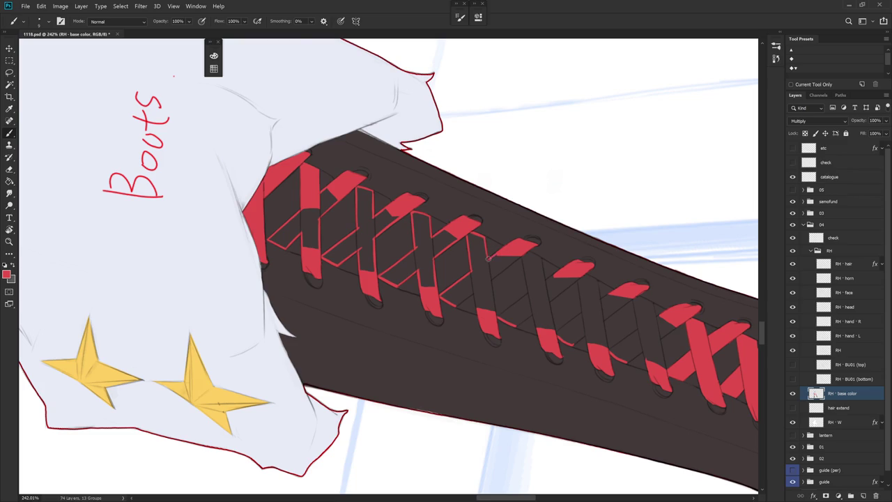
{"action": "mouse_move", "coordinate": [509, 273]}
{"action": "left_mouse_down"}
{"action": "mouse_move", "coordinate": [525, 184]}
{"action": "mouse_move", "coordinate": [474, 156]}
{"action": "mouse_move", "coordinate": [464, 219]}
{"action": "left_mouse_up"}
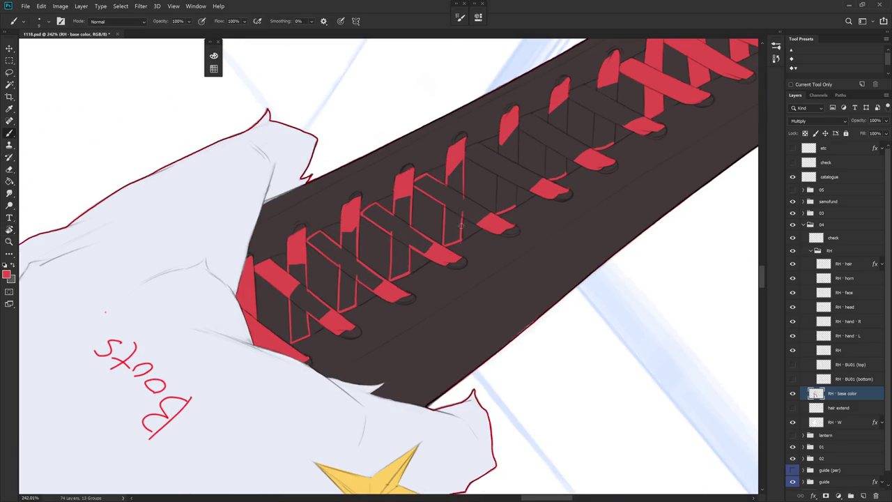
{"action": "key", "text": "r"}
{"action": "left_click_drag", "start_coordinate": [507, 229], "coordinate": [467, 277]}
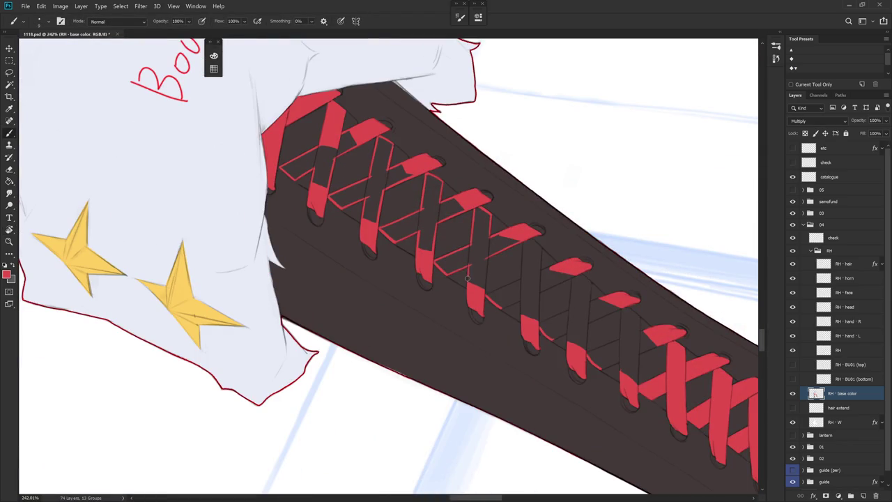
{"action": "scroll", "coordinate": [494, 238], "scroll_direction": "down", "scroll_amount": 1}
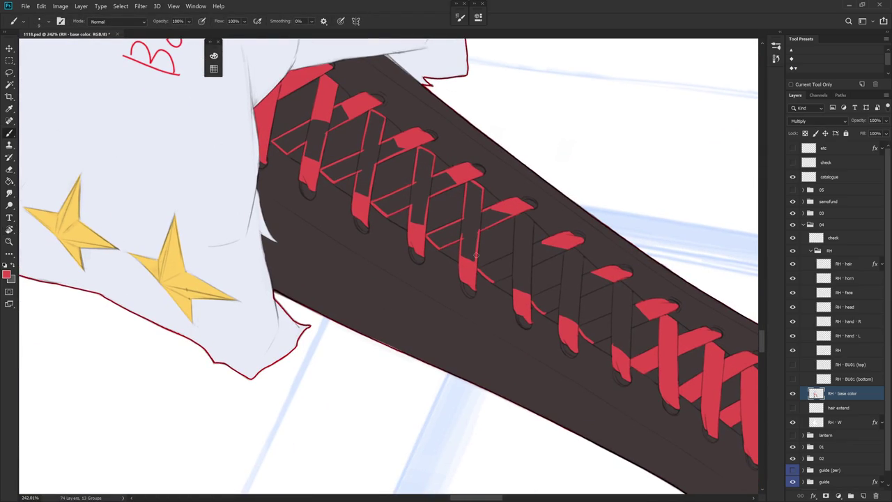
{"action": "mouse_move", "coordinate": [498, 207]}
{"action": "left_mouse_down"}
{"action": "mouse_move", "coordinate": [388, 256]}
{"action": "mouse_move", "coordinate": [408, 191]}
{"action": "mouse_move", "coordinate": [404, 240]}
{"action": "left_mouse_up"}
Step: Paint further red strap edges toward the boot's middle, rotating the strap horizontal, vertical, then sloping
{"action": "key", "text": "r"}
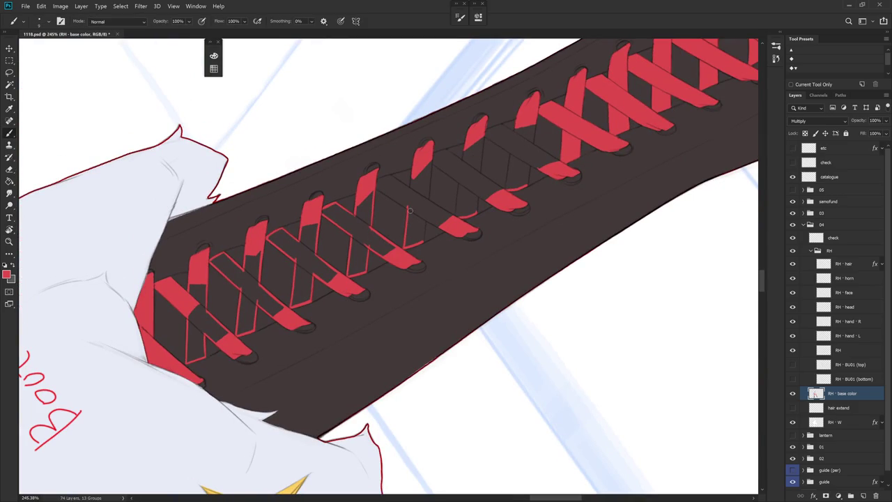
{"action": "left_click_drag", "start_coordinate": [406, 234], "coordinate": [460, 287]}
{"action": "key", "text": "Escape"}
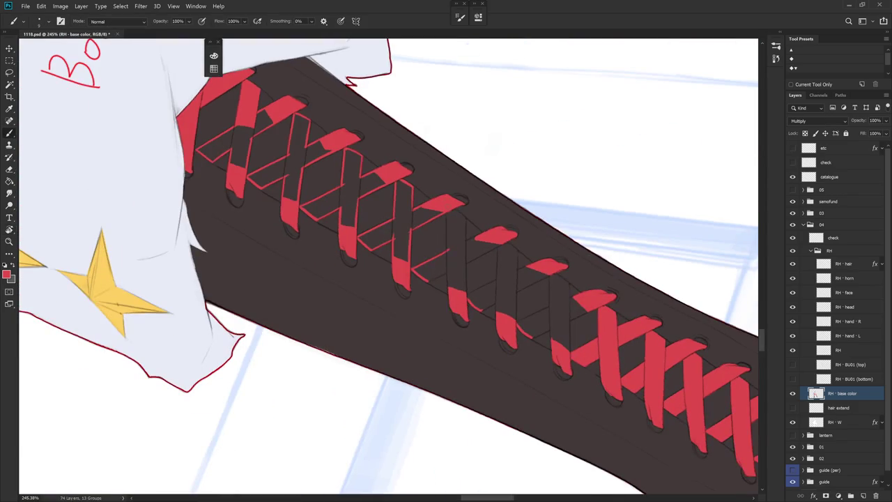
{"action": "key", "text": "r"}
{"action": "left_click_drag", "start_coordinate": [483, 298], "coordinate": [473, 291]}
{"action": "key", "text": "r"}
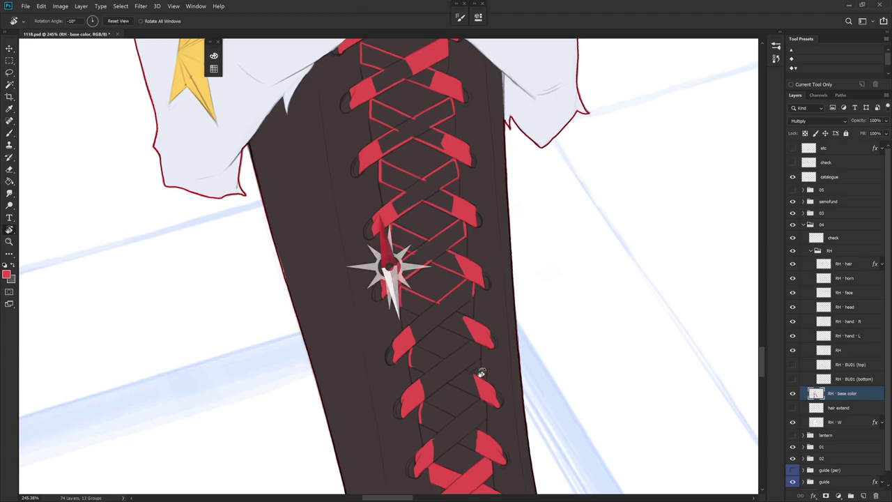
{"action": "left_click_drag", "start_coordinate": [481, 374], "coordinate": [464, 229]}
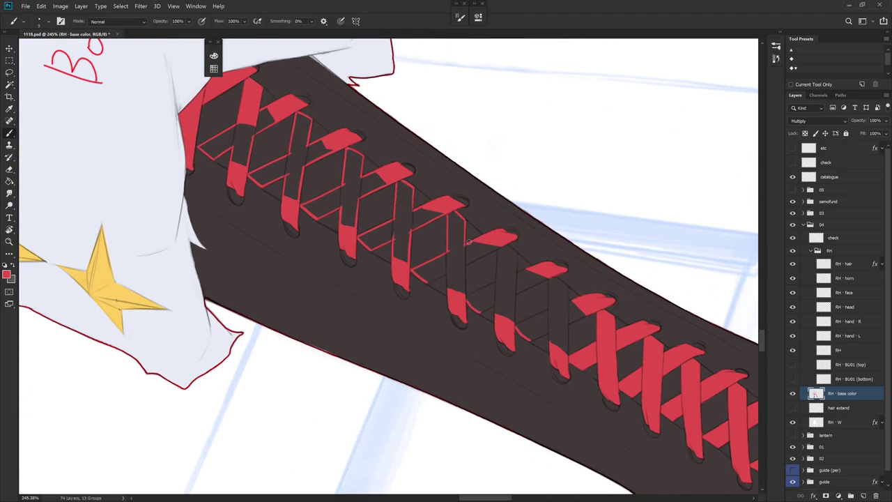
Step: Rotate the view so the laced strap lies horizontal, then slopes down-right
{"action": "key", "text": "r"}
{"action": "mouse_move", "coordinate": [508, 233]}
{"action": "left_mouse_down"}
{"action": "mouse_move", "coordinate": [478, 165]}
{"action": "mouse_move", "coordinate": [523, 313]}
{"action": "mouse_move", "coordinate": [472, 239]}
{"action": "mouse_move", "coordinate": [498, 253]}
{"action": "mouse_move", "coordinate": [434, 220]}
{"action": "left_mouse_up"}
{"action": "key", "text": "r"}
{"action": "key", "text": "r"}
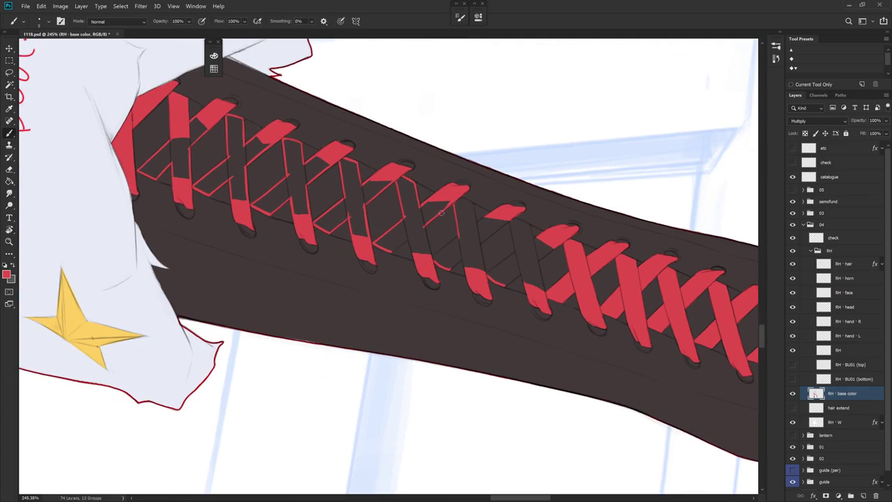
{"action": "mouse_move", "coordinate": [487, 205]}
{"action": "left_mouse_down"}
{"action": "mouse_move", "coordinate": [490, 285]}
{"action": "mouse_move", "coordinate": [481, 218]}
{"action": "left_mouse_up"}
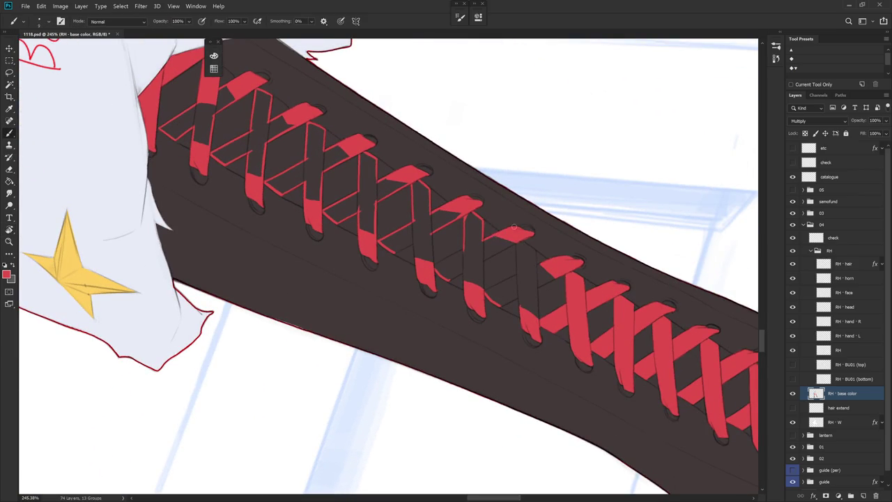
{"action": "left_click_drag", "start_coordinate": [541, 283], "coordinate": [437, 206]}
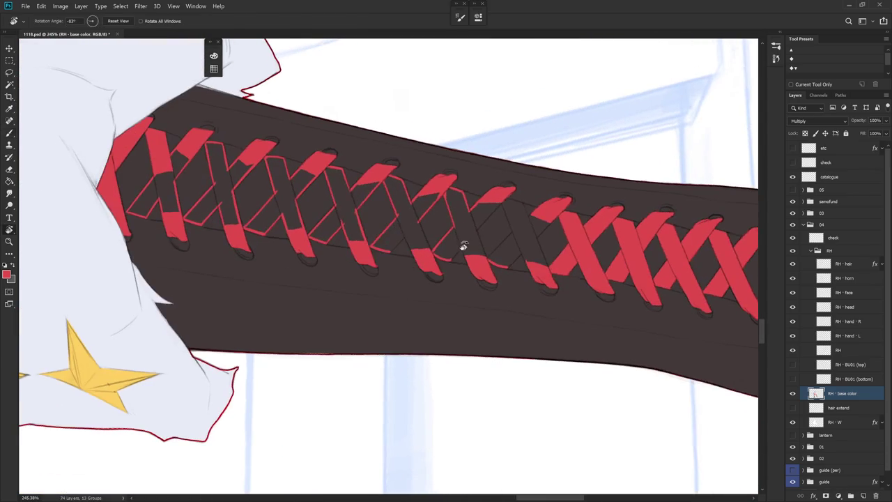
{"action": "left_click_drag", "start_coordinate": [416, 214], "coordinate": [453, 240]}
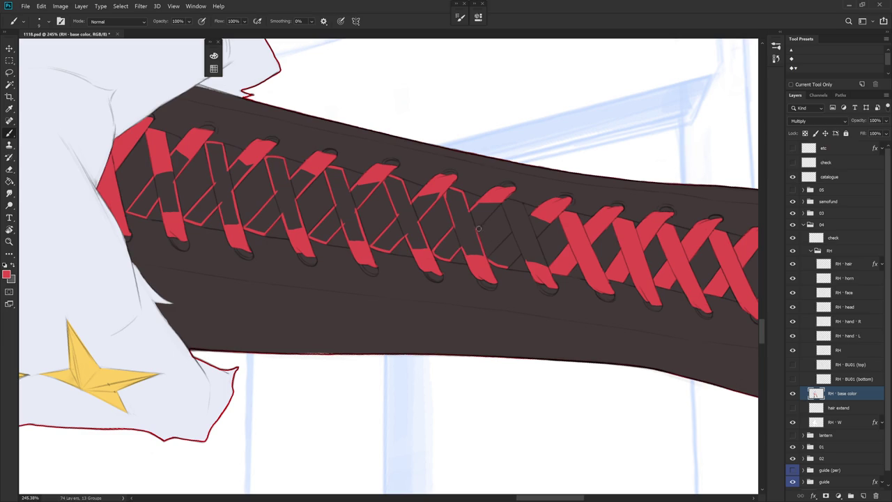
Step: Sample the strap's dark brown and the red to touch up lace edges
{"action": "left_click", "coordinate": [510, 200], "text": "alt"}
{"action": "left_click", "coordinate": [507, 195], "text": "alt"}
{"action": "left_click_drag", "start_coordinate": [534, 253], "coordinate": [501, 243]}
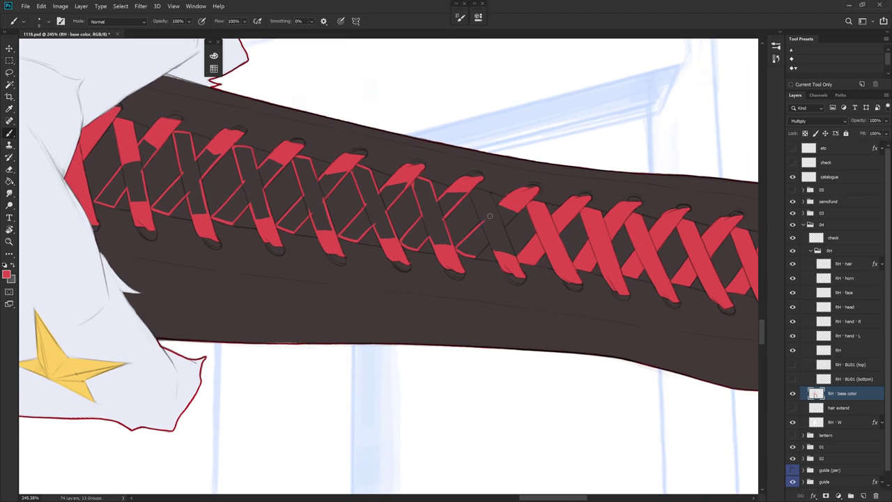
{"action": "key", "text": "r"}
{"action": "left_click_drag", "start_coordinate": [518, 219], "coordinate": [514, 253]}
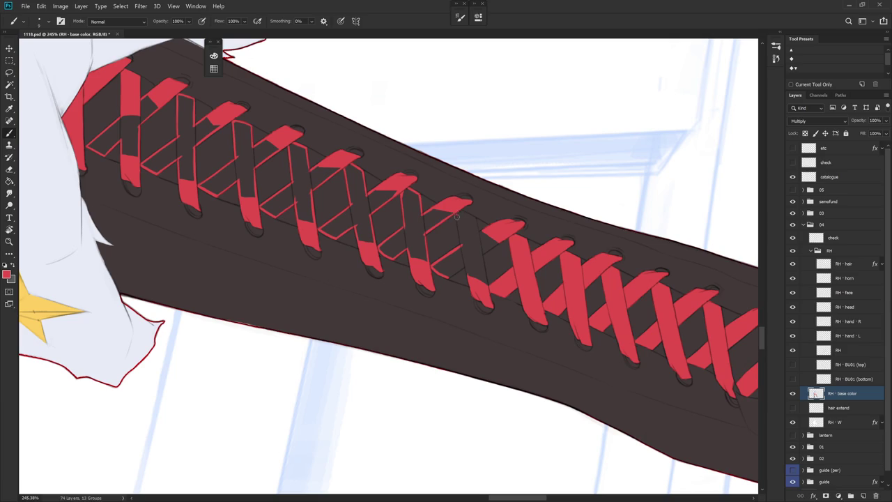
{"action": "mouse_move", "coordinate": [486, 219]}
{"action": "left_mouse_down"}
{"action": "mouse_move", "coordinate": [496, 283]}
{"action": "mouse_move", "coordinate": [531, 242]}
{"action": "mouse_move", "coordinate": [488, 236]}
{"action": "mouse_move", "coordinate": [431, 180]}
{"action": "left_mouse_up"}
Step: Finish the lace edge touch-ups, turning the view upright so the leg is vertical
{"action": "key", "text": "r"}
{"action": "key", "text": "r"}
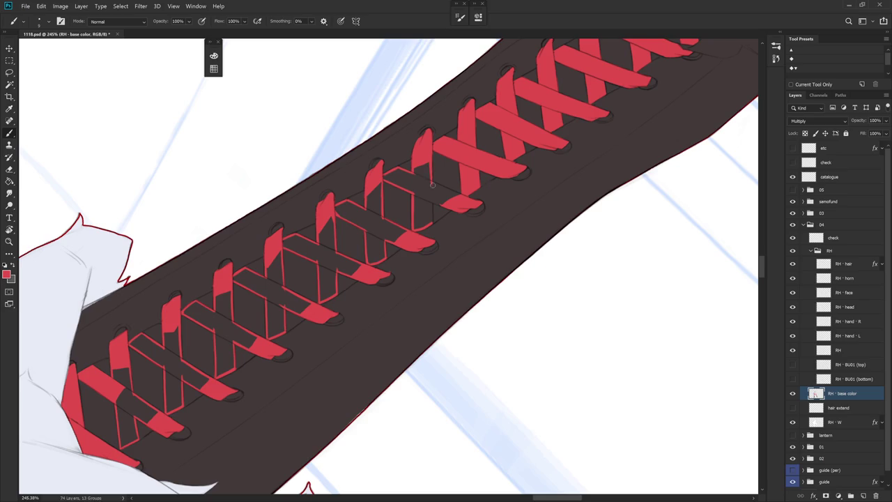
{"action": "key", "text": "r"}
{"action": "left_click_drag", "start_coordinate": [433, 167], "coordinate": [472, 311]}
{"action": "key", "text": "r"}
{"action": "key", "text": "r"}
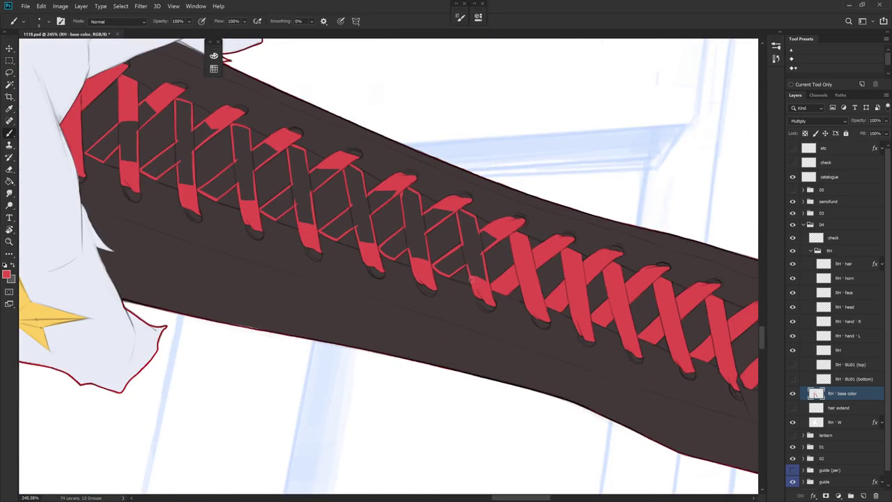
{"action": "scroll", "coordinate": [471, 279], "scroll_direction": "down", "scroll_amount": 2}
{"action": "key", "text": "r"}
{"action": "left_click_drag", "start_coordinate": [491, 273], "coordinate": [406, 368]}
Step: Magic Wand-select the empty lace diamonds running down the boot
{"action": "key", "text": "w"}
{"action": "left_click", "coordinate": [451, 131], "text": "shift"}
{"action": "left_click", "coordinate": [455, 152], "text": "shift"}
{"action": "left_click", "coordinate": [456, 174], "text": "shift"}
{"action": "left_click", "coordinate": [455, 199], "text": "shift"}
{"action": "left_click", "coordinate": [456, 222], "text": "shift"}
{"action": "left_click", "coordinate": [457, 241], "text": "shift"}
{"action": "left_click", "coordinate": [454, 263], "text": "shift"}
{"action": "left_click", "coordinate": [455, 285], "text": "shift"}
Step: Expand the selection by 2 pixels, fill it with red, and deselect
{"action": "left_click", "coordinate": [453, 307], "text": "shift"}
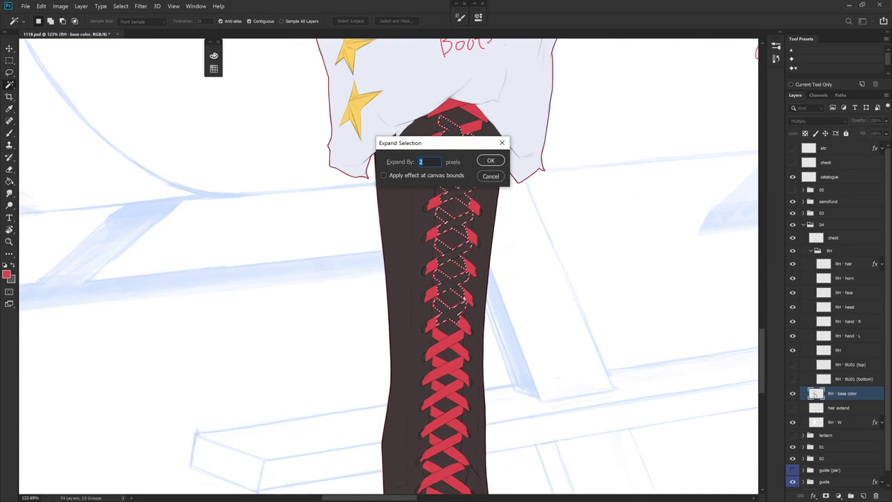
{"action": "key", "text": "Return"}
{"action": "key", "text": "alt+BackSpace"}
{"action": "key", "text": "ctrl+d"}
{"action": "key", "text": "b"}
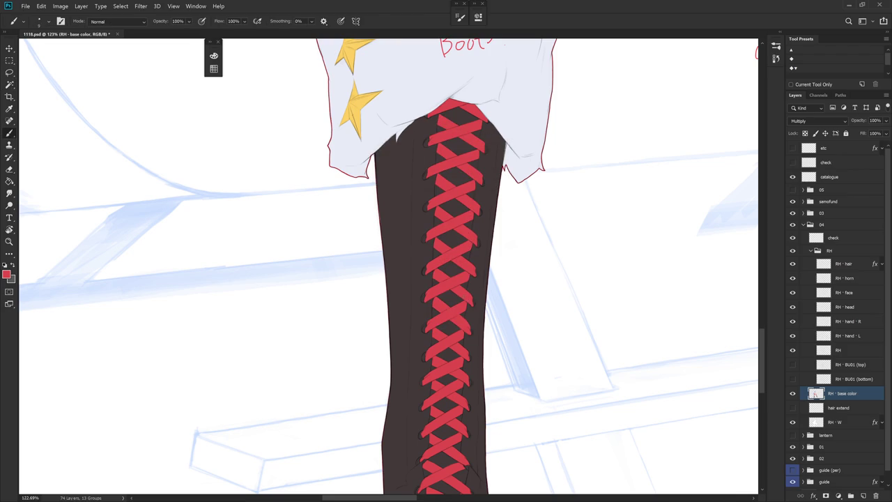
{"action": "scroll", "coordinate": [469, 301], "scroll_direction": "down", "scroll_amount": 4}
Step: Zoom out to view the whole seated character, then back in on the red-laced boot
{"action": "scroll", "coordinate": [523, 359], "scroll_direction": "down", "scroll_amount": 2}
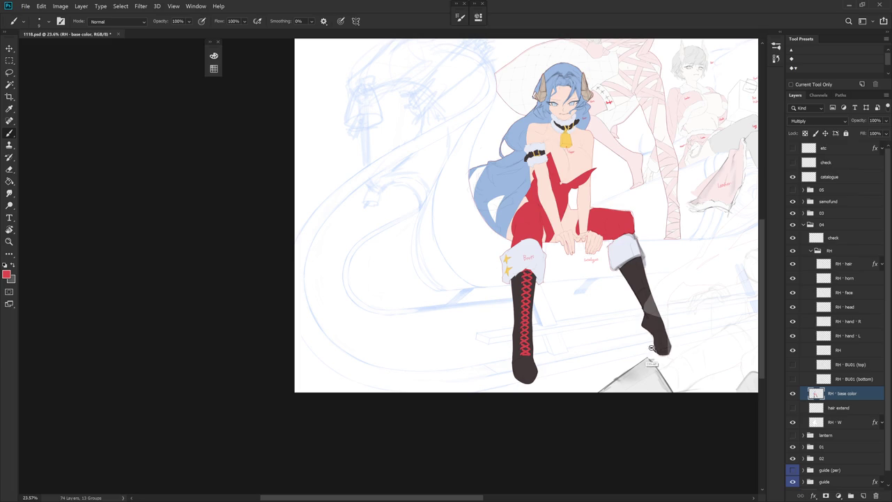
{"action": "scroll", "coordinate": [651, 352], "scroll_direction": "down", "scroll_amount": 4}
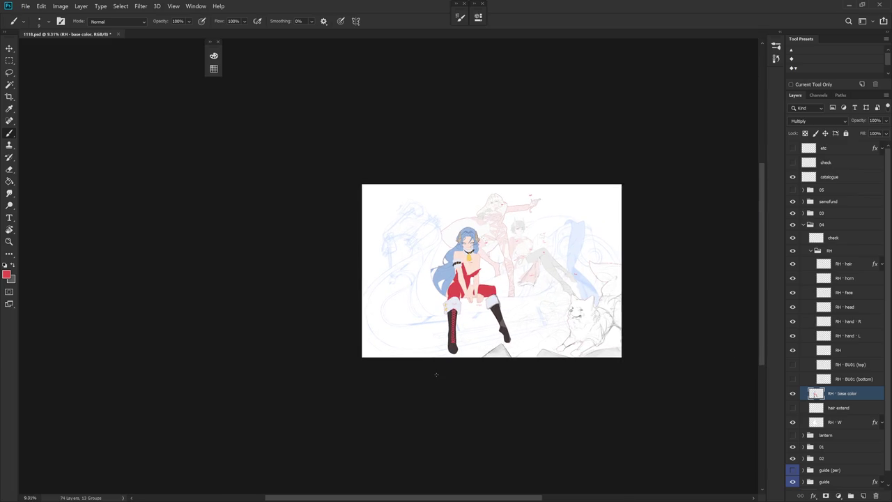
{"action": "scroll", "coordinate": [466, 324], "scroll_direction": "up", "scroll_amount": 3}
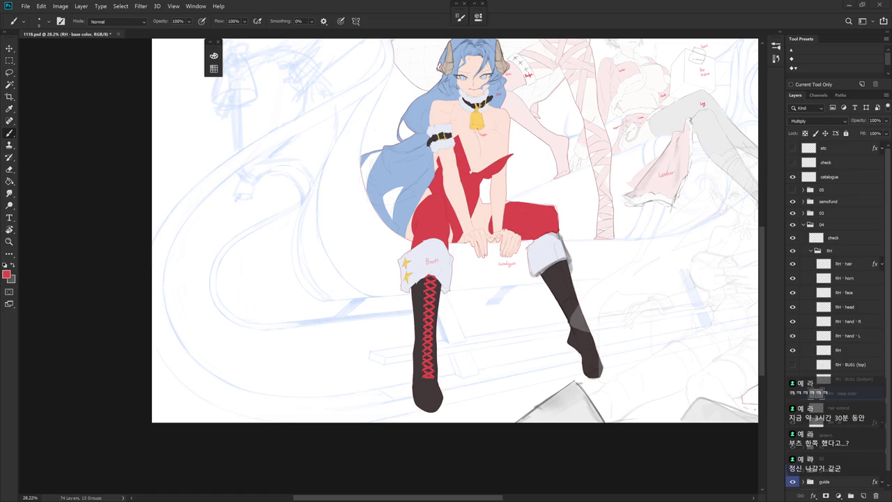
Step: Hide the colour fill layer and pan around the character's line art
{"action": "left_click", "coordinate": [792, 394]}
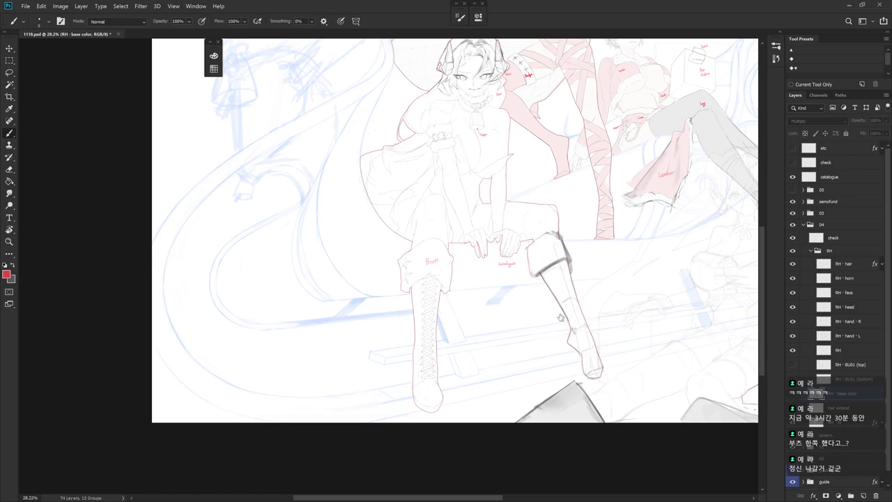
{"action": "scroll", "coordinate": [480, 296], "scroll_direction": "down", "scroll_amount": 2}
{"action": "left_click_drag", "start_coordinate": [480, 295], "coordinate": [468, 370]}
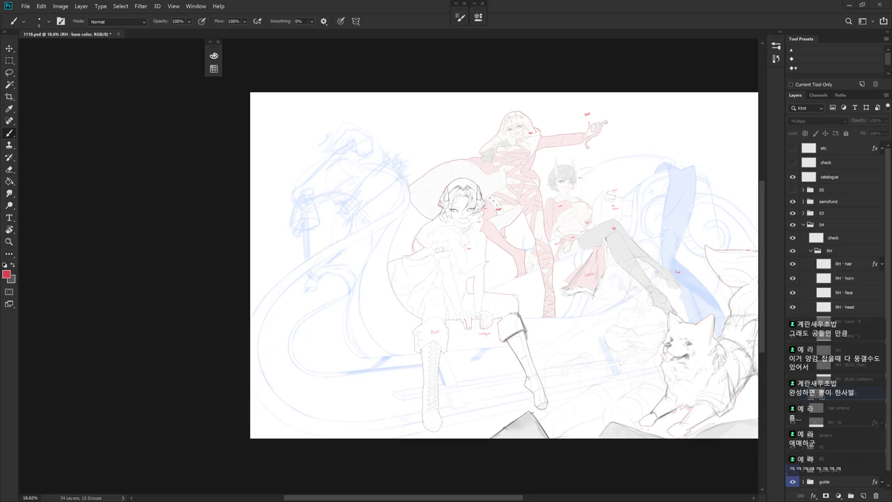
{"action": "left_click_drag", "start_coordinate": [609, 401], "coordinate": [578, 367]}
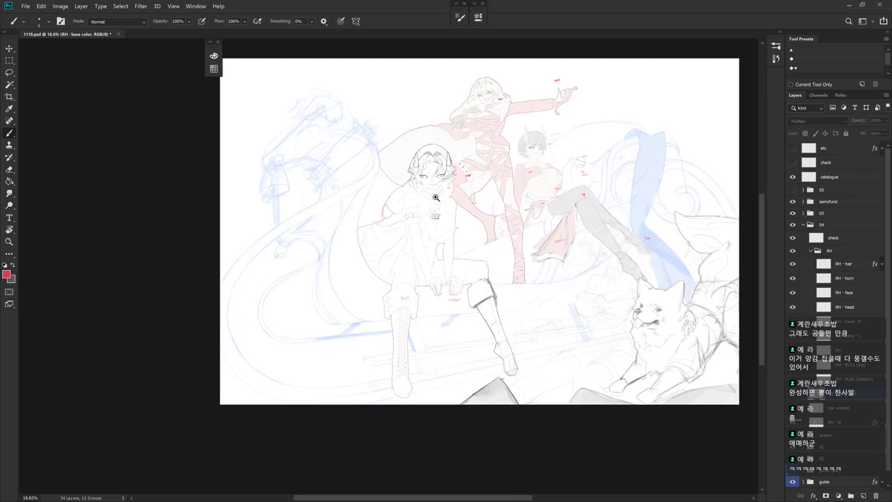
{"action": "left_click_drag", "start_coordinate": [434, 203], "coordinate": [464, 189]}
{"action": "mouse_move", "coordinate": [485, 370]}
{"action": "left_mouse_down"}
{"action": "mouse_move", "coordinate": [502, 299]}
{"action": "mouse_move", "coordinate": [508, 309]}
{"action": "left_mouse_up"}
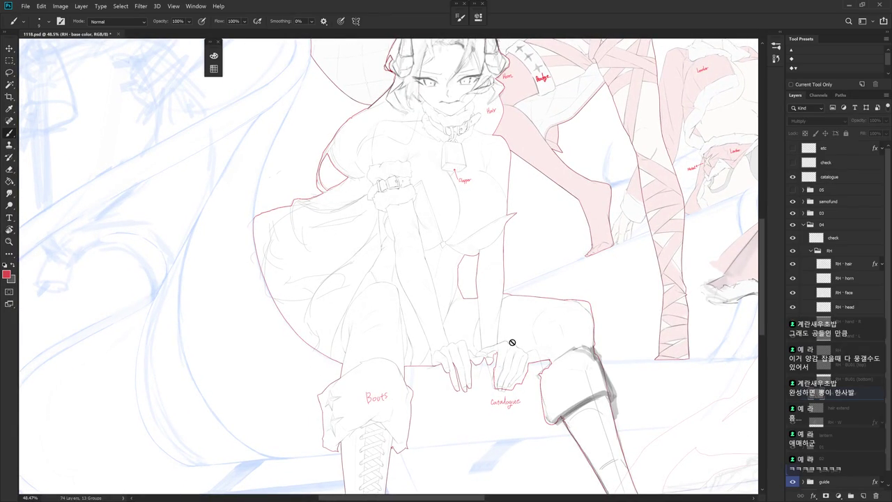
Step: Show the colour fills again and zoom in on the laced boot
{"action": "left_click_drag", "start_coordinate": [453, 389], "coordinate": [506, 256]}
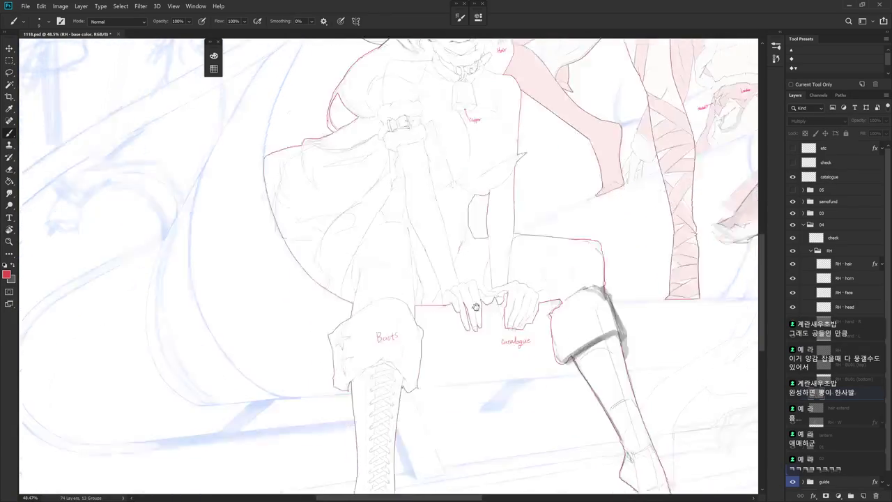
{"action": "left_click", "coordinate": [795, 400]}
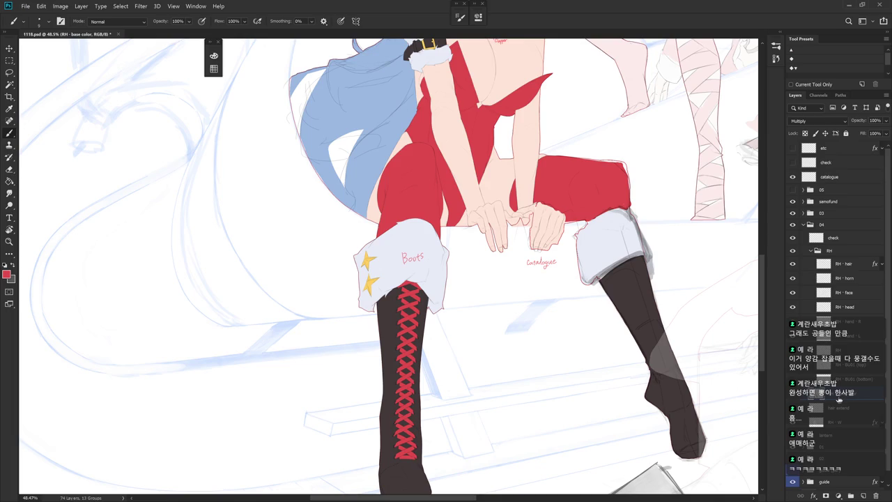
{"action": "mouse_move", "coordinate": [550, 329]}
{"action": "left_mouse_down"}
{"action": "mouse_move", "coordinate": [514, 363]}
{"action": "mouse_move", "coordinate": [529, 364]}
{"action": "left_mouse_up"}
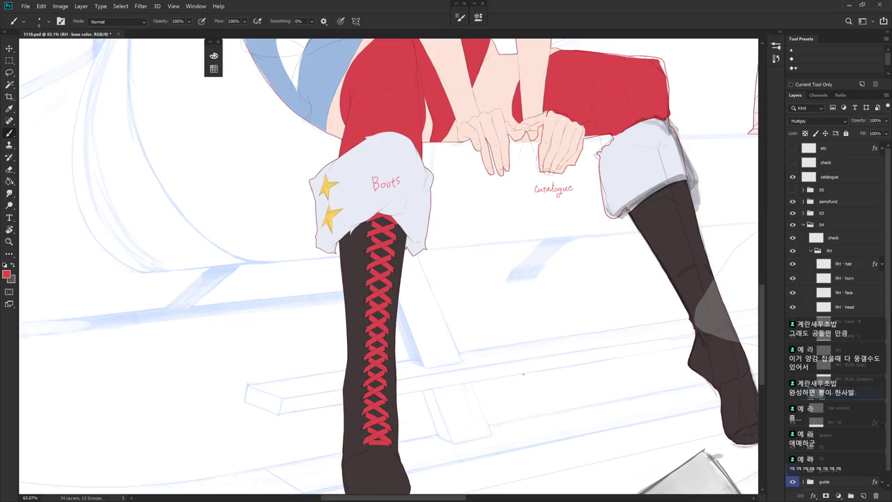
{"action": "left_click_drag", "start_coordinate": [486, 384], "coordinate": [570, 278]}
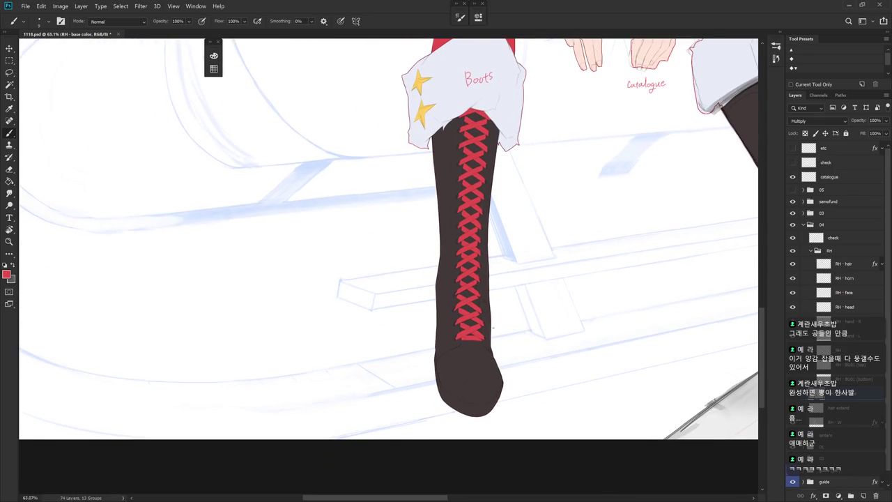
{"action": "left_click_drag", "start_coordinate": [514, 334], "coordinate": [498, 354]}
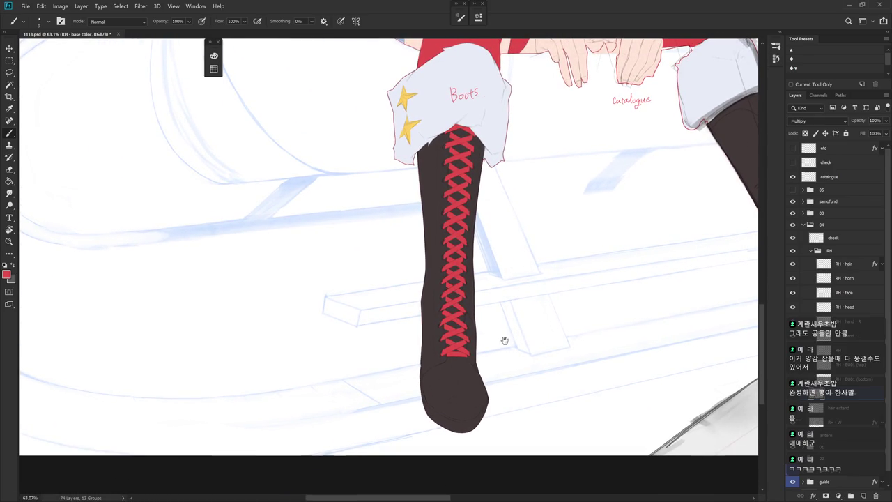
{"action": "scroll", "coordinate": [504, 339], "scroll_direction": "down", "scroll_amount": 2}
{"action": "scroll", "coordinate": [514, 348], "scroll_direction": "down", "scroll_amount": 3}
Step: Sample the yellow of the boot's star and check the History panel
{"action": "left_click", "coordinate": [451, 285], "text": "alt"}
{"action": "left_click", "coordinate": [780, 34]}
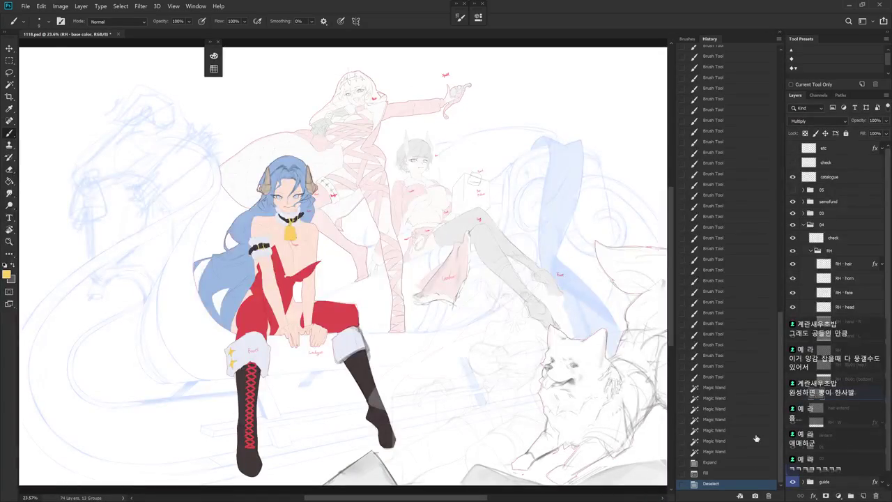
{"action": "left_click", "coordinate": [780, 33]}
{"action": "scroll", "coordinate": [458, 360], "scroll_direction": "up", "scroll_amount": 2}
{"action": "scroll", "coordinate": [496, 295], "scroll_direction": "up", "scroll_amount": 2}
{"action": "scroll", "coordinate": [485, 282], "scroll_direction": "up", "scroll_amount": 1}
{"action": "scroll", "coordinate": [438, 220], "scroll_direction": "up", "scroll_amount": 3}
{"action": "scroll", "coordinate": [438, 221], "scroll_direction": "up", "scroll_amount": 3}
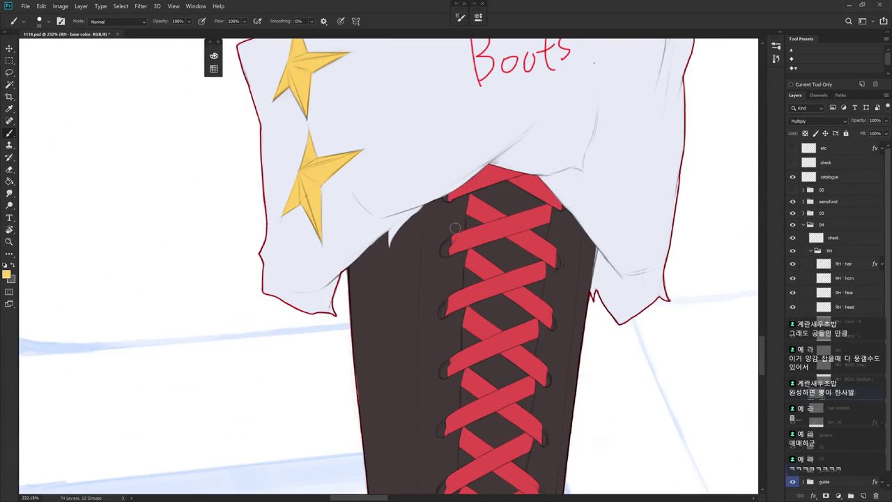
Step: Magic Wand-select the red laces and paint a gold ring around the top eyelet
{"action": "key", "text": "w"}
{"action": "left_click", "coordinate": [476, 210]}
{"action": "scroll", "coordinate": [551, 286], "scroll_direction": "down", "scroll_amount": 4}
{"action": "scroll", "coordinate": [539, 285], "scroll_direction": "down", "scroll_amount": 2}
{"action": "scroll", "coordinate": [480, 247], "scroll_direction": "up", "scroll_amount": 3}
{"action": "key", "text": "b"}
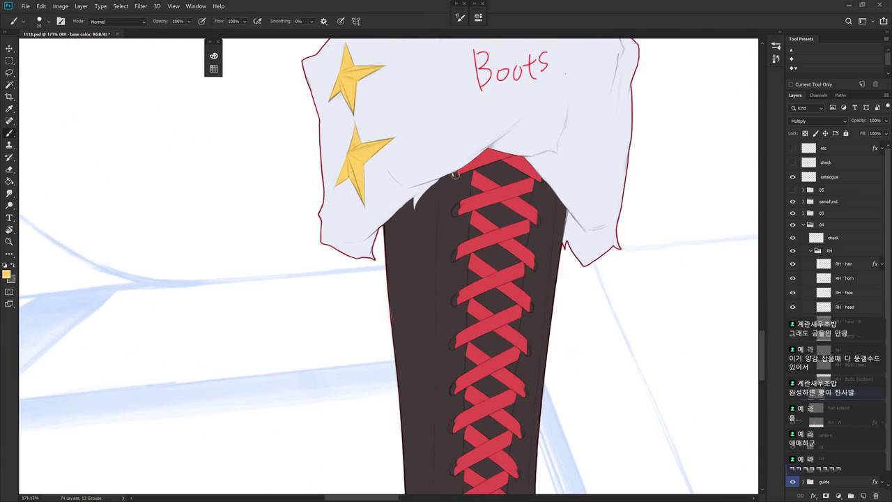
{"action": "left_click", "coordinate": [455, 174]}
{"action": "left_click_drag", "start_coordinate": [455, 175], "coordinate": [459, 172]}
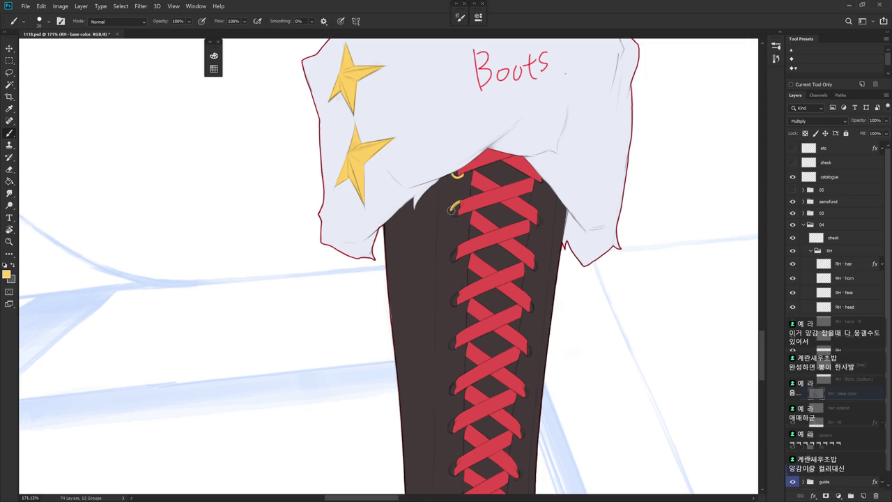
Step: Paint gold rings around the second, third and fourth eyelets
{"action": "left_click_drag", "start_coordinate": [456, 205], "coordinate": [453, 217]}
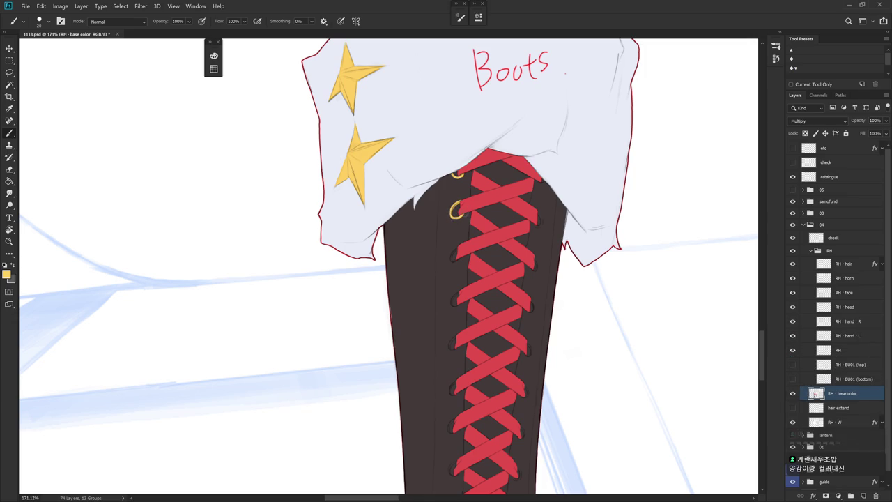
{"action": "scroll", "coordinate": [454, 212], "scroll_direction": "down", "scroll_amount": 3}
{"action": "scroll", "coordinate": [502, 278], "scroll_direction": "down", "scroll_amount": 4}
{"action": "scroll", "coordinate": [542, 288], "scroll_direction": "down", "scroll_amount": 1}
{"action": "scroll", "coordinate": [495, 234], "scroll_direction": "up", "scroll_amount": 4}
{"action": "scroll", "coordinate": [488, 232], "scroll_direction": "up", "scroll_amount": 2}
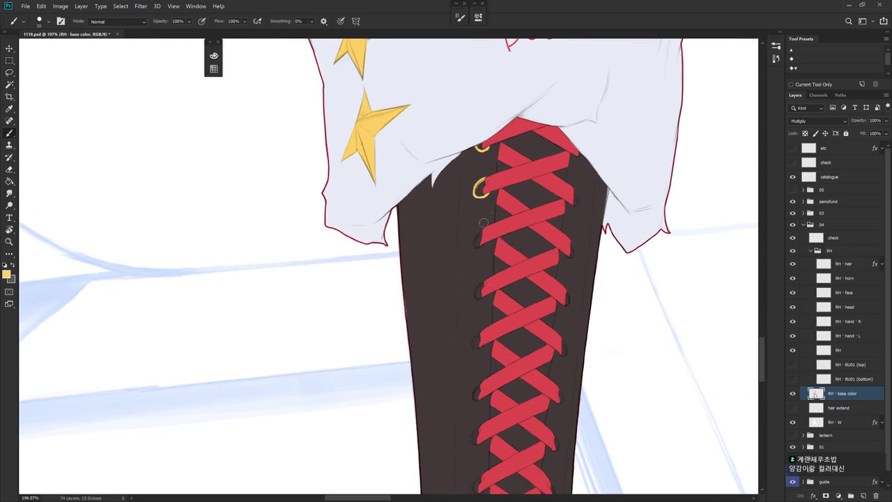
{"action": "left_click_drag", "start_coordinate": [482, 230], "coordinate": [476, 244]}
{"action": "scroll", "coordinate": [485, 232], "scroll_direction": "down", "scroll_amount": 2}
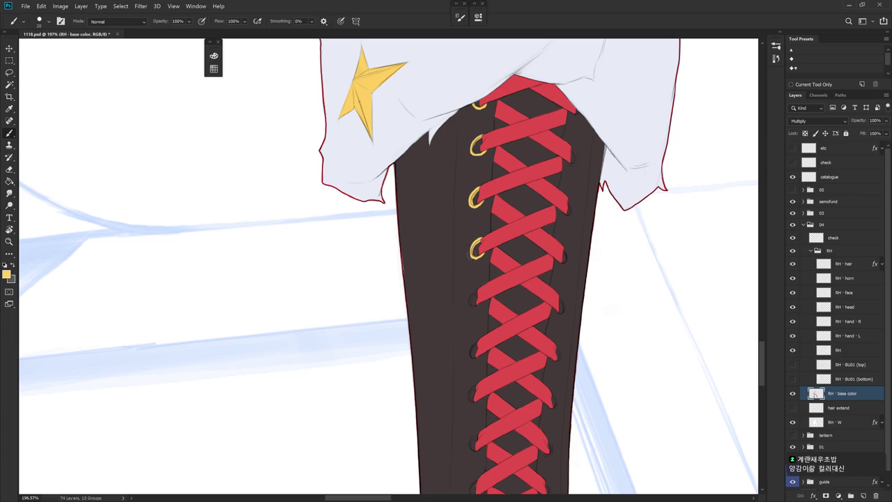
{"action": "left_click_drag", "start_coordinate": [474, 244], "coordinate": [471, 253]}
{"action": "scroll", "coordinate": [540, 230], "scroll_direction": "down", "scroll_amount": 5}
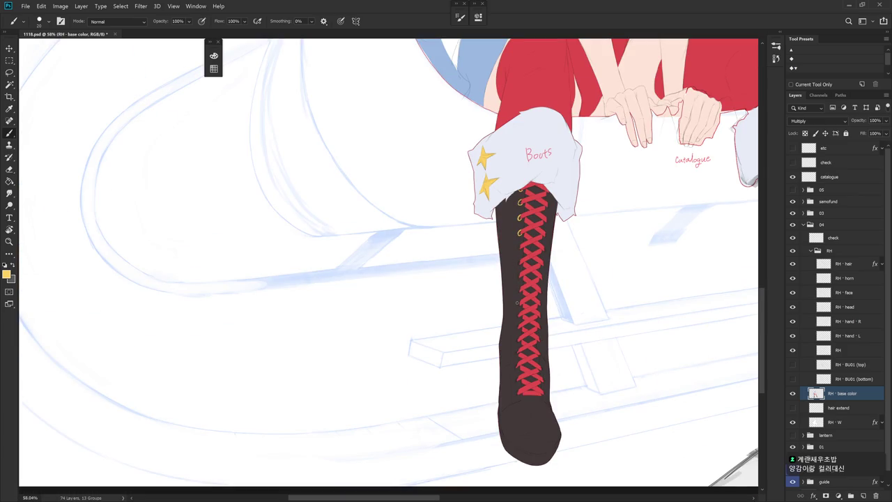
Step: Brush a gold eyelet ring at the next lace hole and pan down to the lower boot
{"action": "scroll", "coordinate": [514, 303], "scroll_direction": "up", "scroll_amount": 3}
{"action": "scroll", "coordinate": [513, 279], "scroll_direction": "up", "scroll_amount": 2}
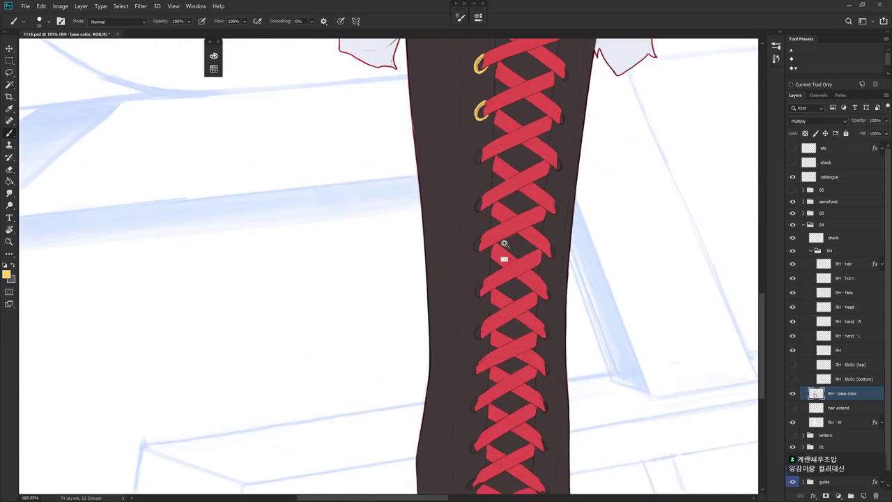
{"action": "left_click_drag", "start_coordinate": [468, 187], "coordinate": [468, 201]}
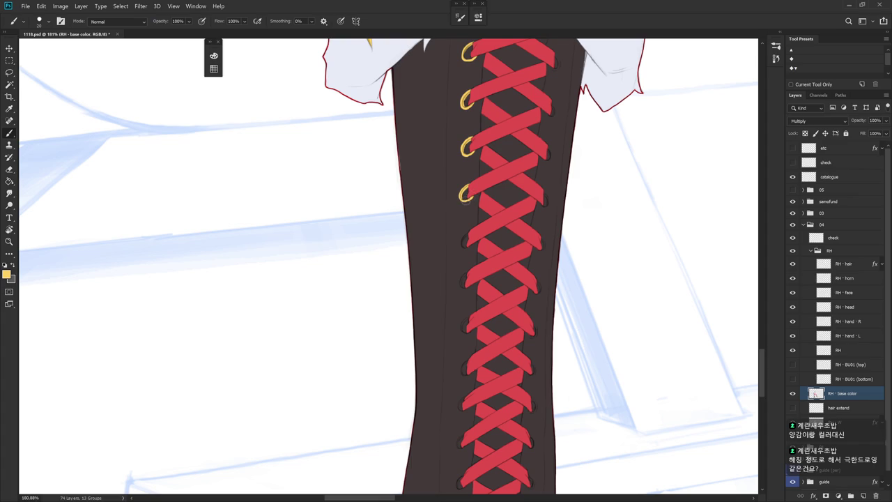
{"action": "mouse_move", "coordinate": [468, 200]}
{"action": "left_mouse_down"}
{"action": "mouse_move", "coordinate": [513, 232]}
{"action": "mouse_move", "coordinate": [488, 232]}
{"action": "left_mouse_up"}
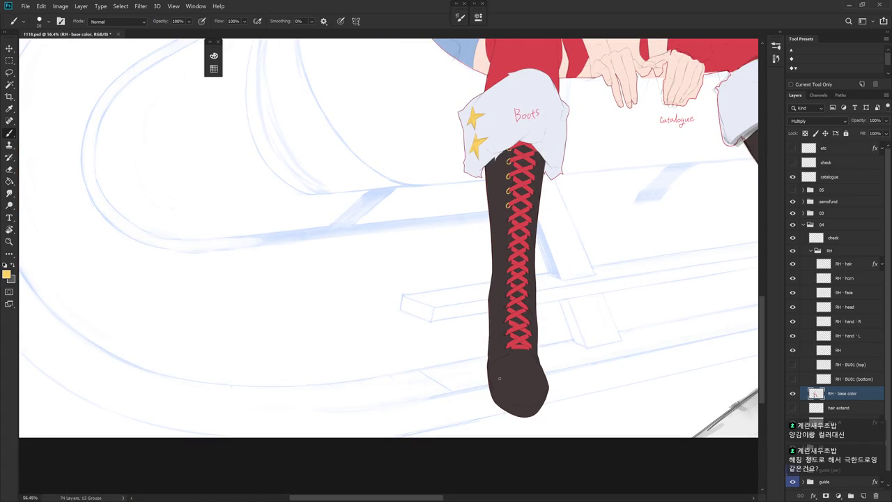
{"action": "left_click_drag", "start_coordinate": [524, 331], "coordinate": [502, 372]}
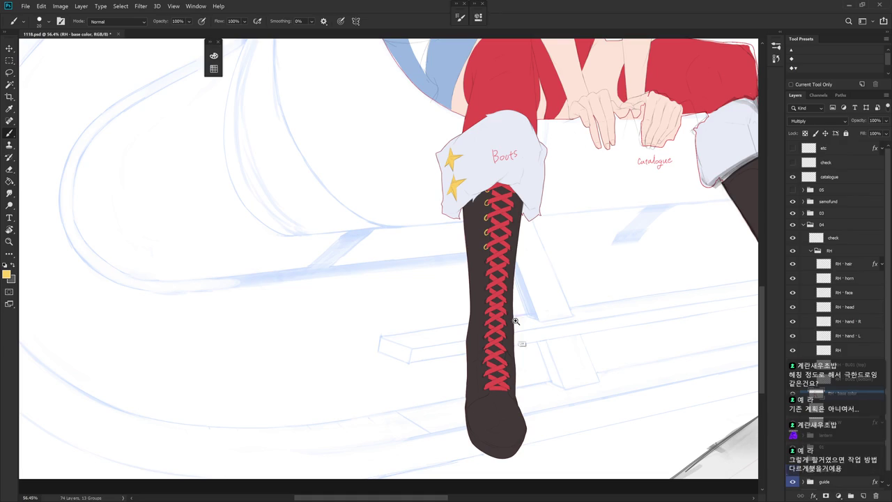
Step: Paint the fifth gold eyelet ring around the next lace hole down
{"action": "scroll", "coordinate": [527, 328], "scroll_direction": "up", "scroll_amount": 3}
{"action": "scroll", "coordinate": [514, 234], "scroll_direction": "up", "scroll_amount": 2}
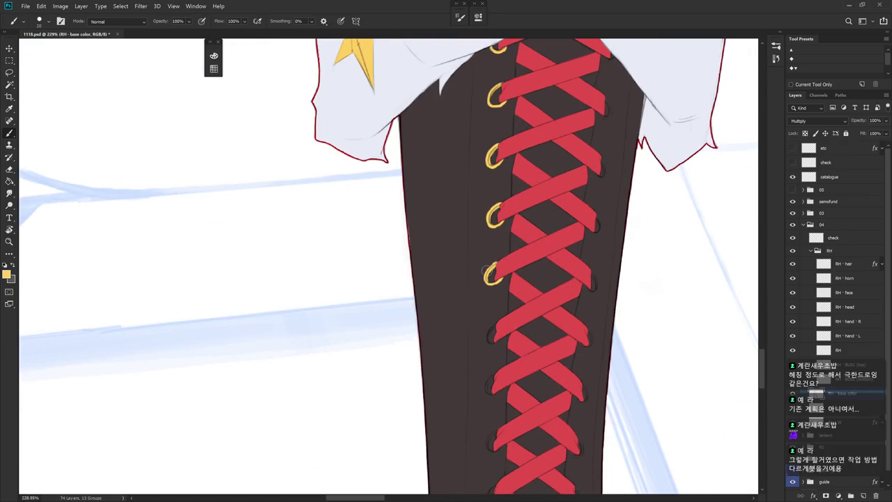
{"action": "mouse_move", "coordinate": [527, 307]}
{"action": "left_mouse_down"}
{"action": "mouse_move", "coordinate": [520, 275]}
{"action": "mouse_move", "coordinate": [479, 299]}
{"action": "mouse_move", "coordinate": [482, 291]}
{"action": "mouse_move", "coordinate": [492, 304]}
{"action": "left_mouse_up"}
{"action": "key", "text": "ctrl+z"}
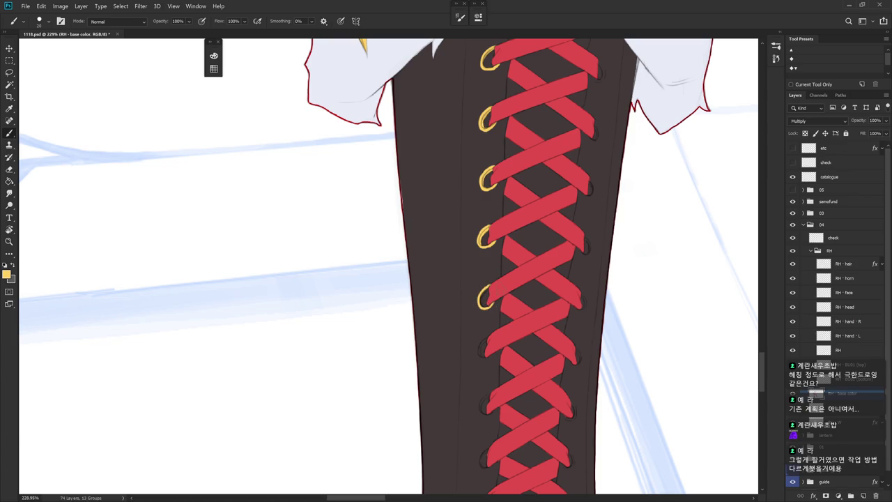
{"action": "mouse_move", "coordinate": [501, 319]}
{"action": "left_mouse_down"}
{"action": "mouse_move", "coordinate": [513, 311]}
{"action": "mouse_move", "coordinate": [517, 335]}
{"action": "left_mouse_up"}
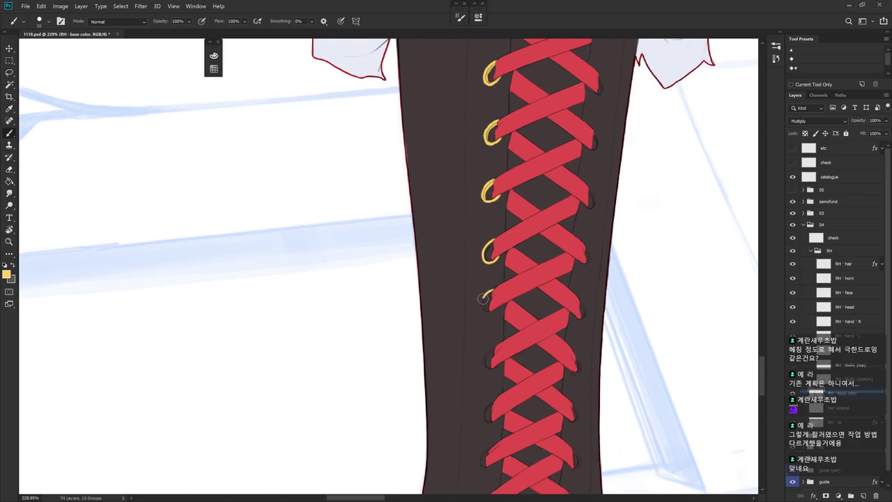
{"action": "left_click_drag", "start_coordinate": [482, 312], "coordinate": [500, 301]}
{"action": "scroll", "coordinate": [505, 306], "scroll_direction": "down", "scroll_amount": 3}
{"action": "left_click_drag", "start_coordinate": [486, 300], "coordinate": [492, 293]}
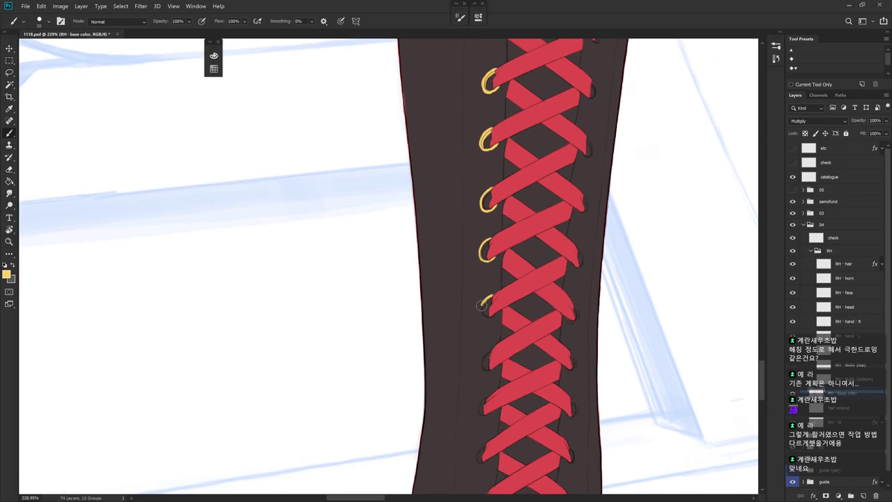
{"action": "left_click_drag", "start_coordinate": [481, 306], "coordinate": [494, 315]}
Step: Re-sample the eyelet gold and paint another eyelet ring below the fourth
{"action": "scroll", "coordinate": [500, 290], "scroll_direction": "down", "scroll_amount": 3}
{"action": "left_click", "coordinate": [492, 241], "text": "alt"}
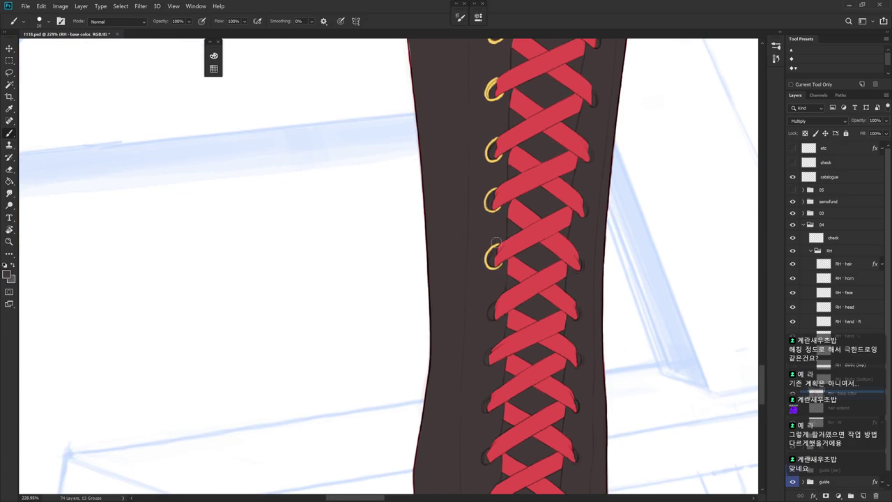
{"action": "left_click", "coordinate": [491, 258], "text": "alt"}
{"action": "mouse_move", "coordinate": [506, 304]}
{"action": "left_mouse_down"}
{"action": "mouse_move", "coordinate": [508, 285]}
{"action": "mouse_move", "coordinate": [489, 296]}
{"action": "mouse_move", "coordinate": [495, 304]}
{"action": "left_mouse_up"}
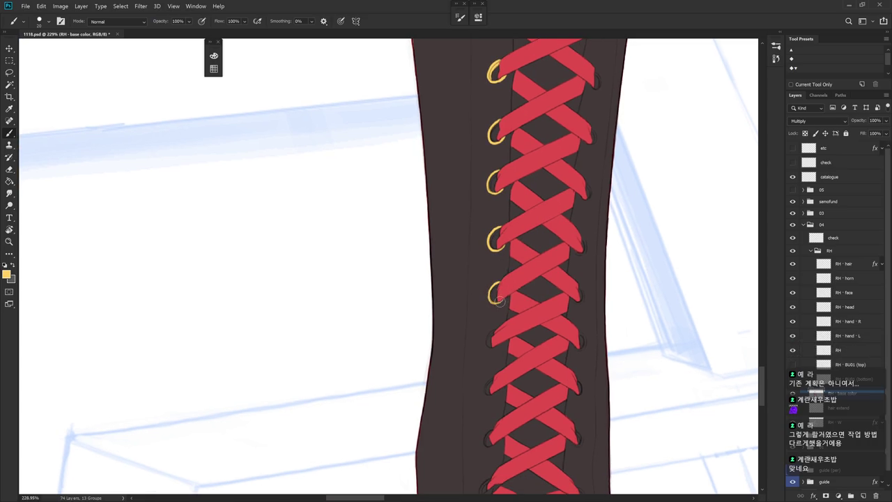
{"action": "left_click_drag", "start_coordinate": [495, 304], "coordinate": [506, 259]}
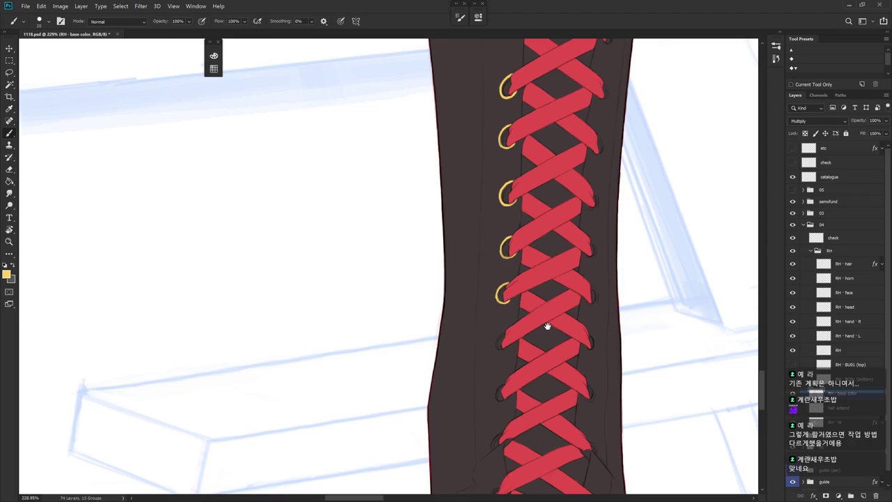
Step: Undo a bad stroke and redraw the lowest gold eyelet ring, then zoom out
{"action": "scroll", "coordinate": [548, 328], "scroll_direction": "down", "scroll_amount": 2}
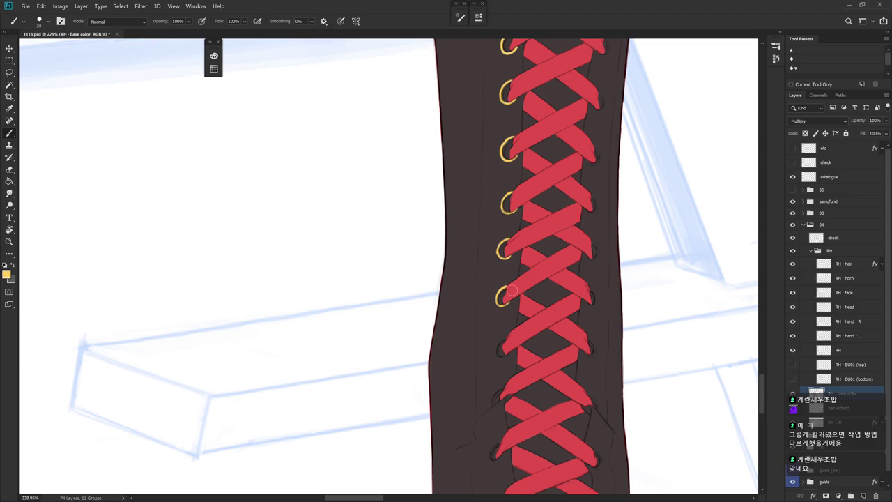
{"action": "left_click", "coordinate": [500, 301], "text": "alt"}
{"action": "left_click", "coordinate": [506, 258], "text": "alt"}
{"action": "key", "text": "ctrl+z"}
{"action": "left_click_drag", "start_coordinate": [501, 291], "coordinate": [499, 304]}
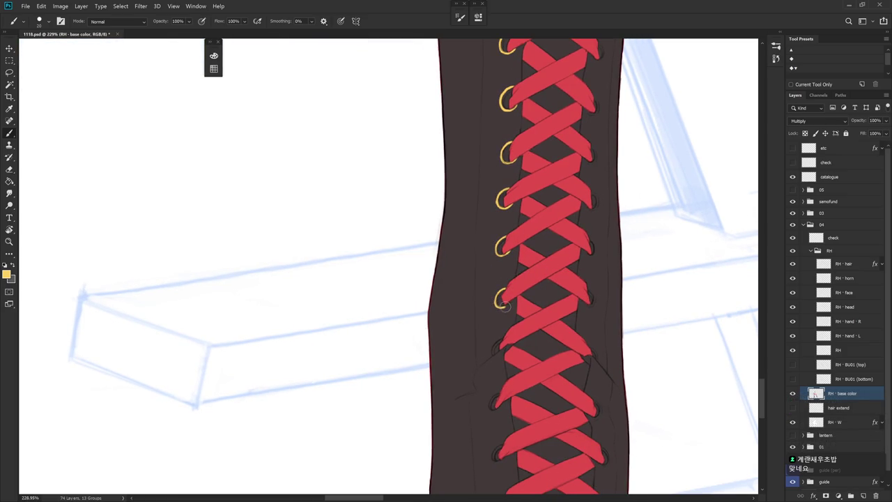
{"action": "scroll", "coordinate": [563, 293], "scroll_direction": "down", "scroll_amount": 3}
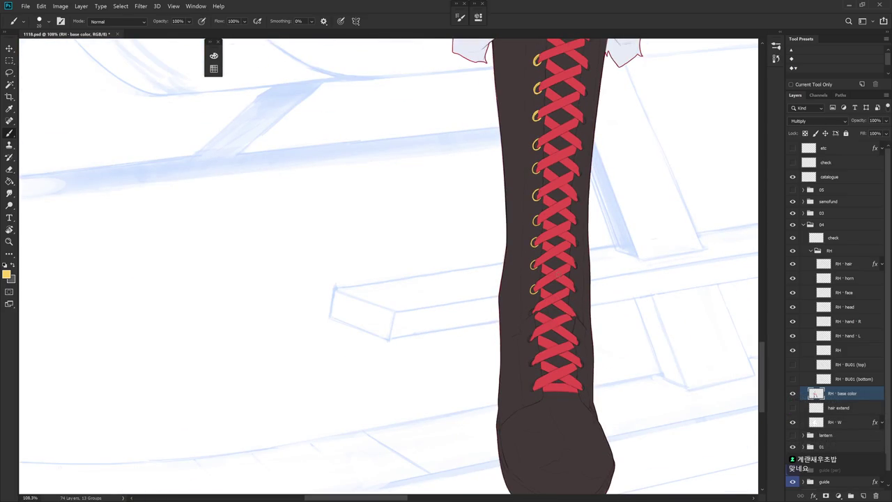
{"action": "scroll", "coordinate": [570, 309], "scroll_direction": "down", "scroll_amount": 3}
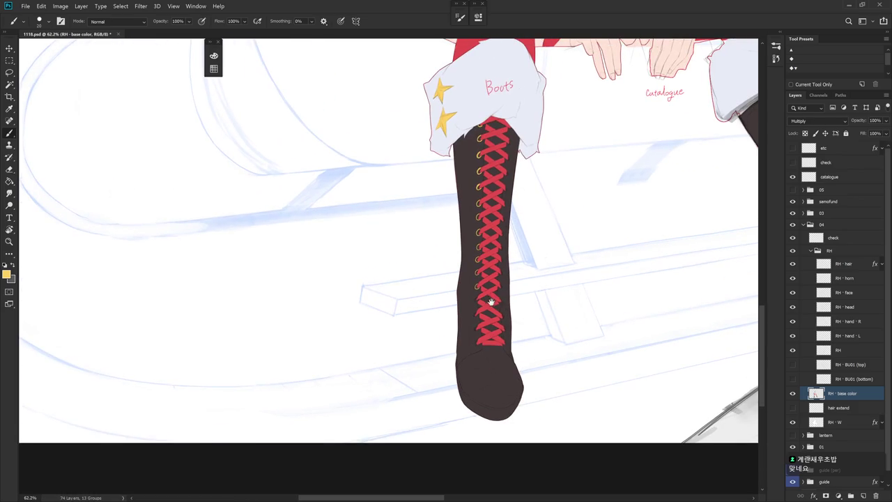
{"action": "scroll", "coordinate": [543, 307], "scroll_direction": "down", "scroll_amount": 4}
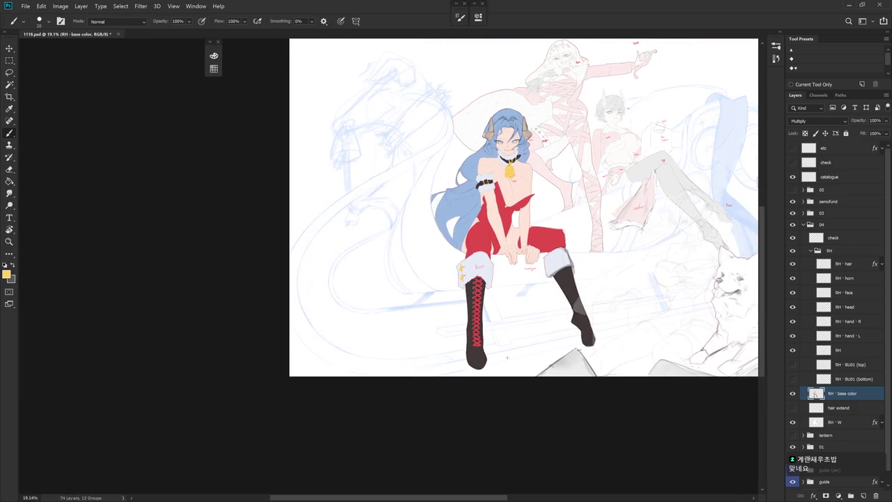
{"action": "key", "text": "h"}
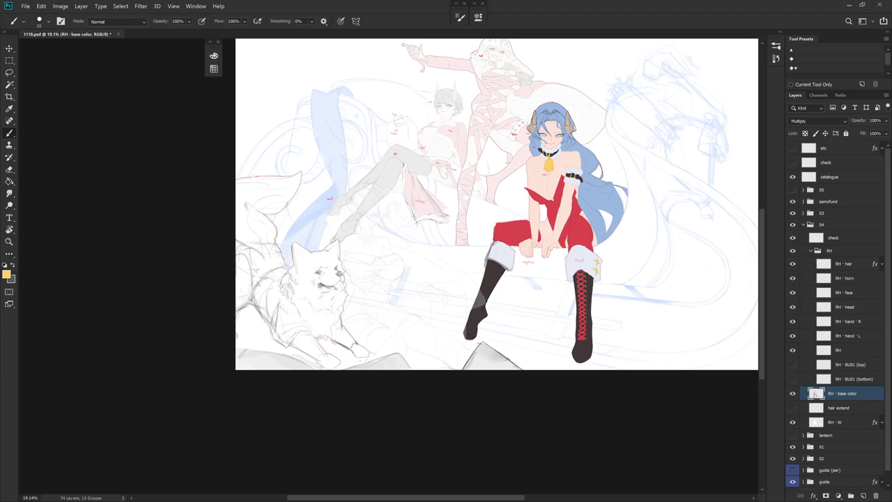
{"action": "key", "text": "h"}
{"action": "left_click_drag", "start_coordinate": [481, 338], "coordinate": [552, 294]}
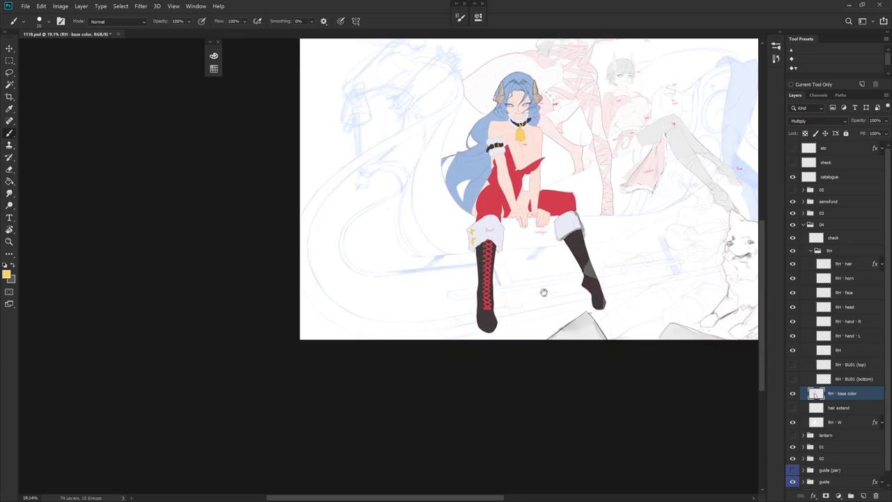
{"action": "scroll", "coordinate": [552, 295], "scroll_direction": "up", "scroll_amount": 5}
{"action": "scroll", "coordinate": [508, 278], "scroll_direction": "up", "scroll_amount": 3}
{"action": "scroll", "coordinate": [495, 202], "scroll_direction": "up", "scroll_amount": 2}
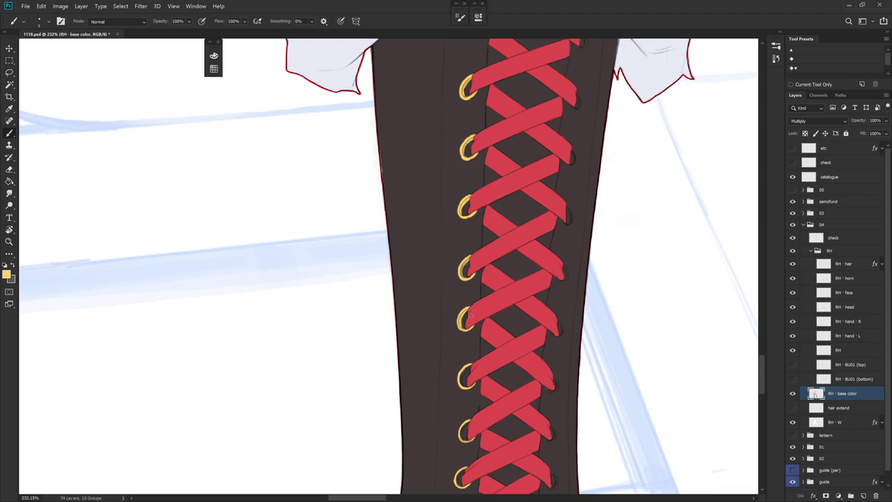
Step: Sample the eyelet gold, ring a lower lace hole, and rotate the view toward the lowest laces
{"action": "left_click", "coordinate": [464, 319], "text": "alt"}
{"action": "left_click", "coordinate": [464, 328], "text": "alt"}
{"action": "left_click_drag", "start_coordinate": [463, 328], "coordinate": [470, 319]}
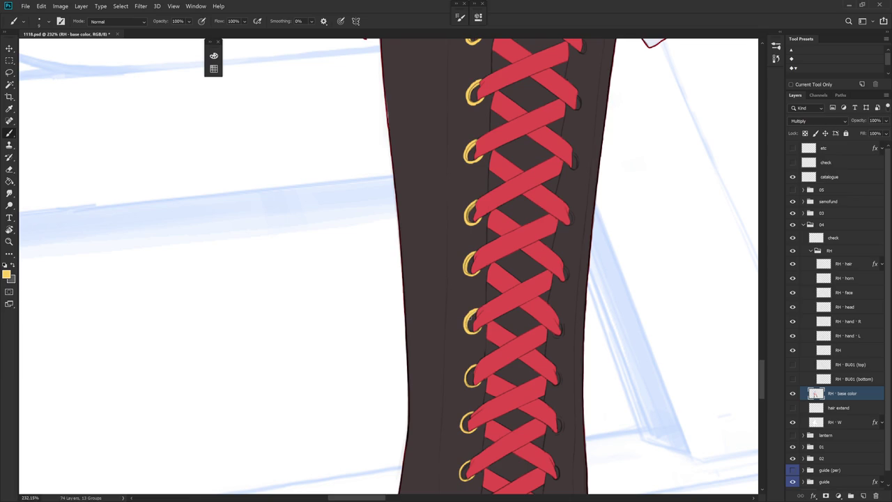
{"action": "left_click_drag", "start_coordinate": [473, 313], "coordinate": [502, 237]}
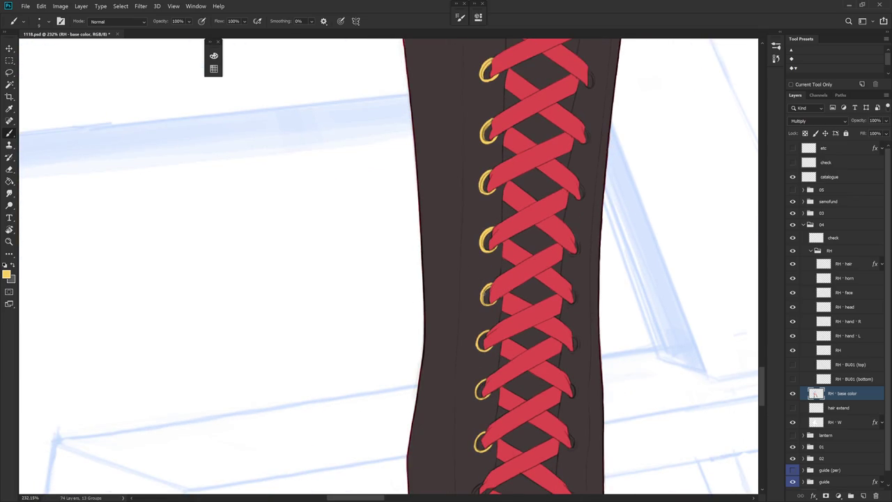
{"action": "left_click_drag", "start_coordinate": [492, 289], "coordinate": [498, 301]}
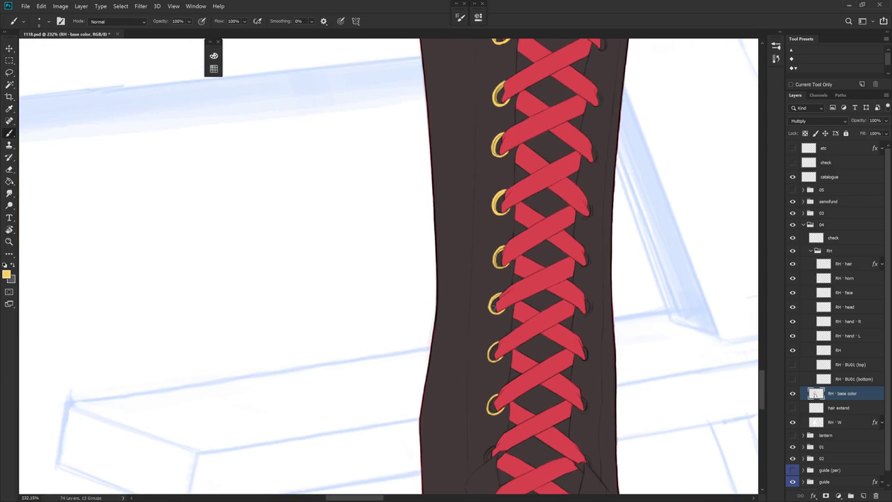
{"action": "left_click_drag", "start_coordinate": [523, 343], "coordinate": [517, 307]}
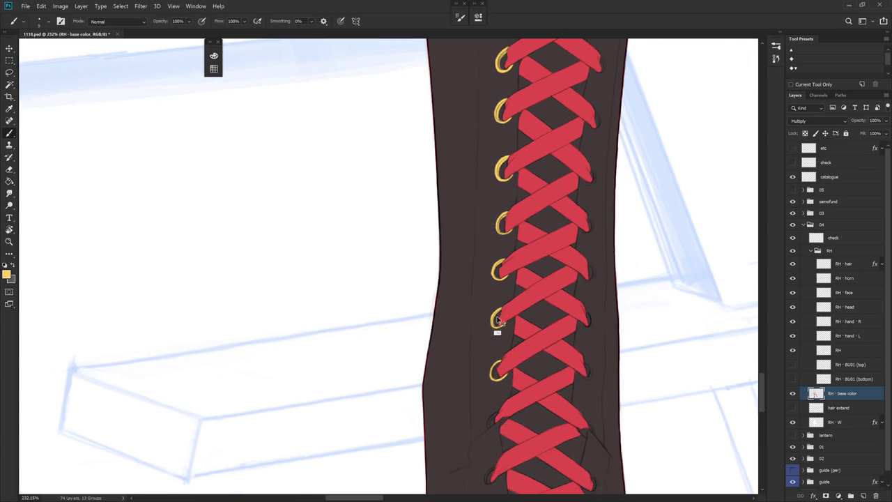
{"action": "mouse_move", "coordinate": [521, 336]}
{"action": "left_mouse_down"}
{"action": "mouse_move", "coordinate": [507, 318]}
{"action": "mouse_move", "coordinate": [534, 292]}
{"action": "mouse_move", "coordinate": [509, 317]}
{"action": "left_mouse_up"}
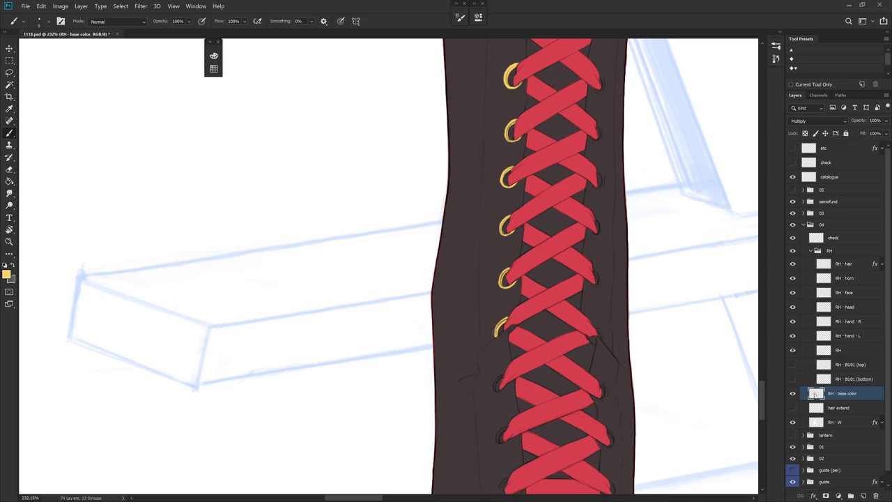
{"action": "mouse_move", "coordinate": [543, 378]}
{"action": "left_mouse_down"}
{"action": "mouse_move", "coordinate": [499, 274]}
{"action": "mouse_move", "coordinate": [463, 293]}
{"action": "mouse_move", "coordinate": [489, 280]}
{"action": "mouse_move", "coordinate": [468, 322]}
{"action": "mouse_move", "coordinate": [486, 318]}
{"action": "mouse_move", "coordinate": [473, 321]}
{"action": "left_mouse_up"}
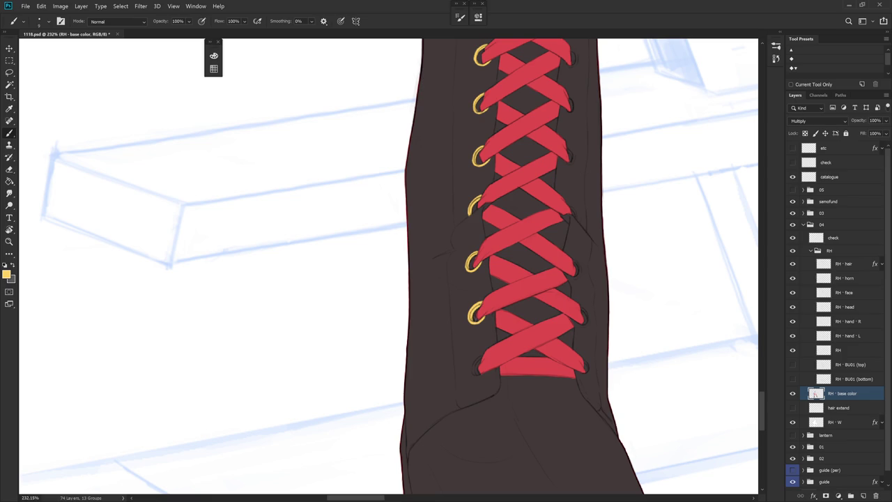
{"action": "scroll", "coordinate": [555, 305], "scroll_direction": "down", "scroll_amount": 4}
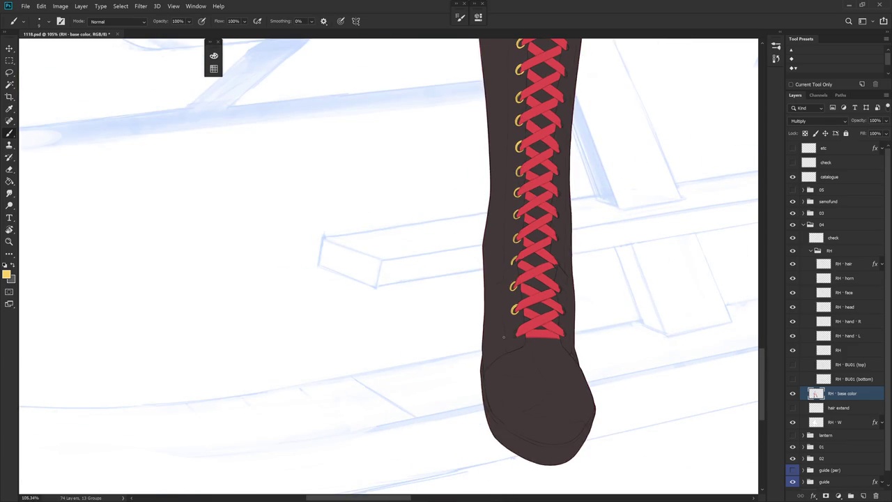
{"action": "scroll", "coordinate": [503, 336], "scroll_direction": "up", "scroll_amount": 1}
{"action": "scroll", "coordinate": [516, 321], "scroll_direction": "up", "scroll_amount": 3}
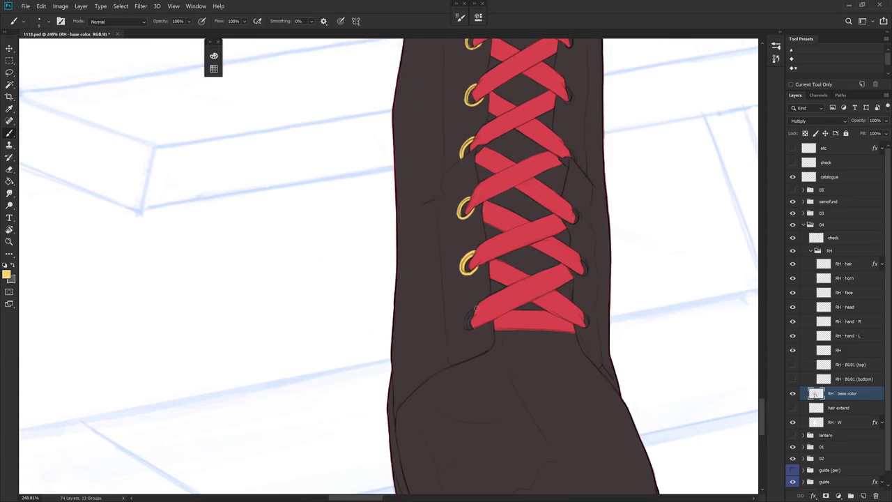
{"action": "mouse_move", "coordinate": [474, 310]}
{"action": "left_mouse_down"}
{"action": "mouse_move", "coordinate": [462, 324]}
{"action": "mouse_move", "coordinate": [468, 333]}
{"action": "left_mouse_up"}
{"action": "key", "text": "ctrl+z"}
{"action": "scroll", "coordinate": [542, 275], "scroll_direction": "down", "scroll_amount": 5}
{"action": "left_click_drag", "start_coordinate": [556, 282], "coordinate": [506, 357]}
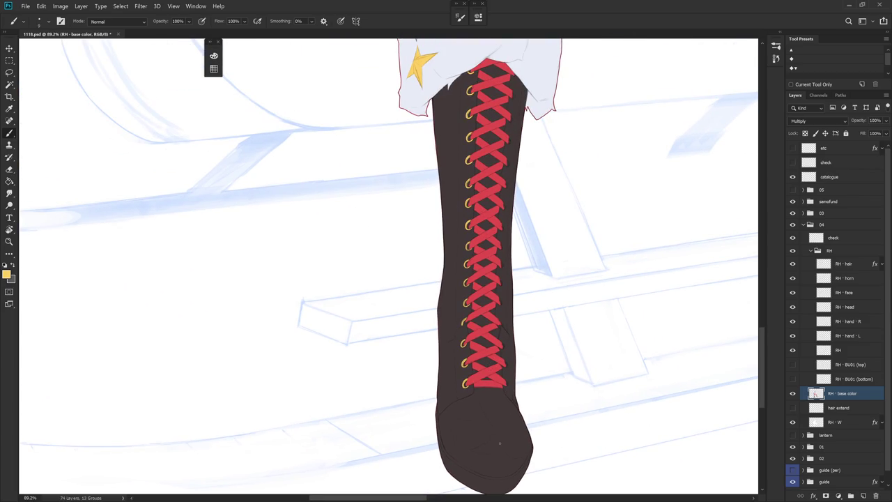
{"action": "mouse_move", "coordinate": [523, 165]}
{"action": "left_mouse_down"}
{"action": "mouse_move", "coordinate": [497, 358]}
{"action": "mouse_move", "coordinate": [530, 255]}
{"action": "left_mouse_up"}
{"action": "scroll", "coordinate": [563, 306], "scroll_direction": "down", "scroll_amount": 5}
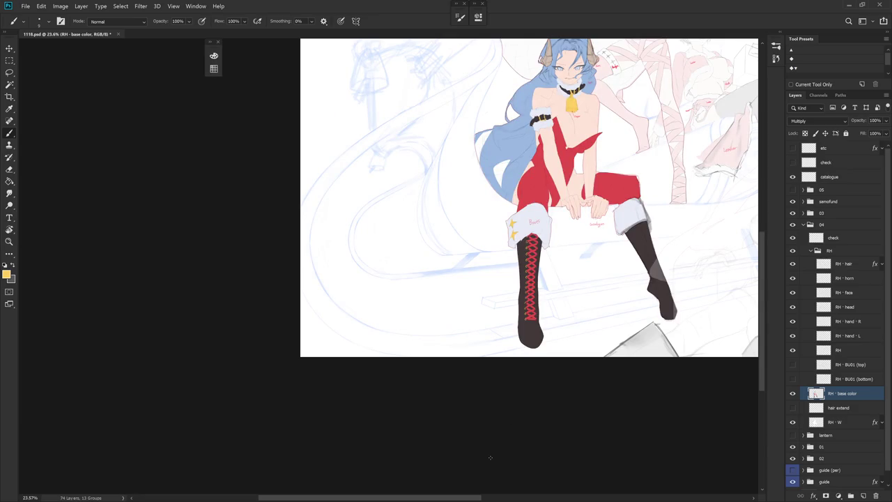
{"action": "left_click_drag", "start_coordinate": [575, 288], "coordinate": [489, 374]}
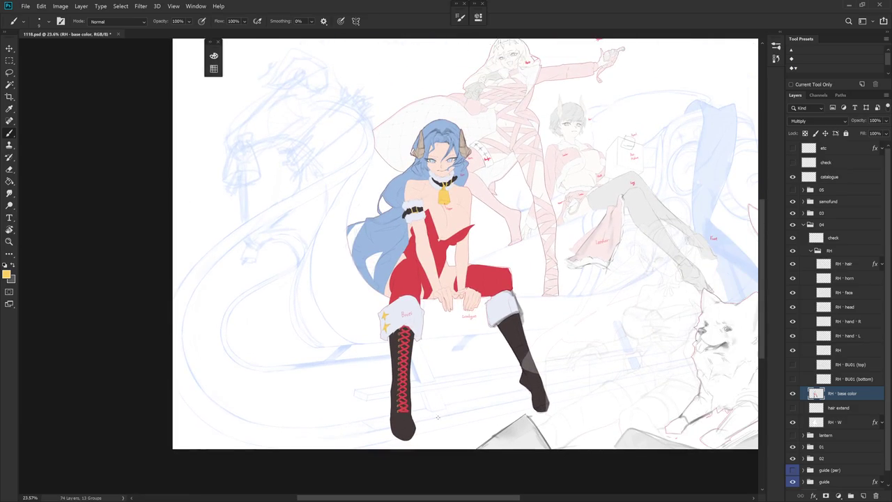
{"action": "scroll", "coordinate": [489, 373], "scroll_direction": "down", "scroll_amount": 2}
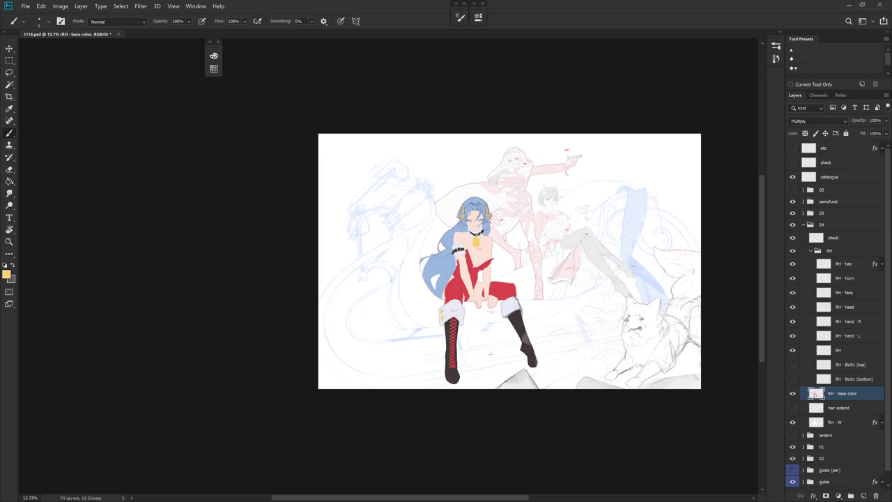
{"action": "scroll", "coordinate": [453, 345], "scroll_direction": "up", "scroll_amount": 3}
Step: Paint gold eyelets at the top two right-hand lace ends
{"action": "scroll", "coordinate": [453, 345], "scroll_direction": "up", "scroll_amount": 5}
{"action": "left_click_drag", "start_coordinate": [473, 209], "coordinate": [474, 339]}
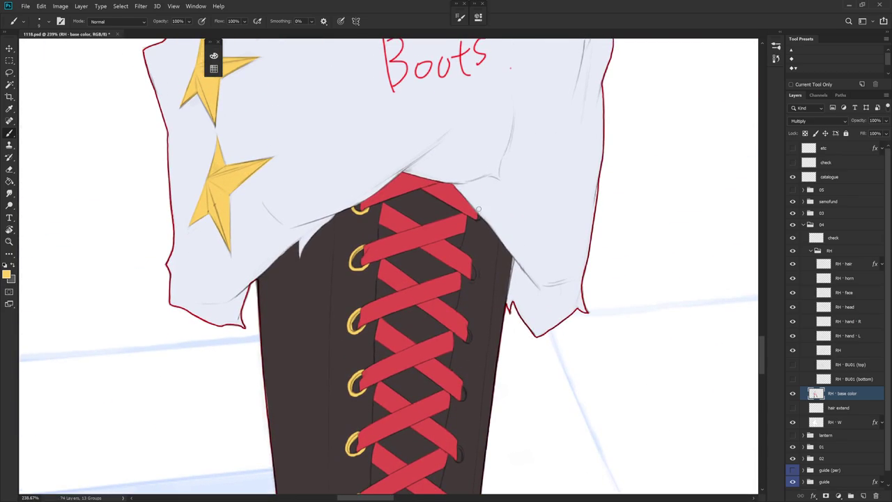
{"action": "left_click_drag", "start_coordinate": [480, 214], "coordinate": [482, 221]}
{"action": "scroll", "coordinate": [494, 209], "scroll_direction": "down", "scroll_amount": 2}
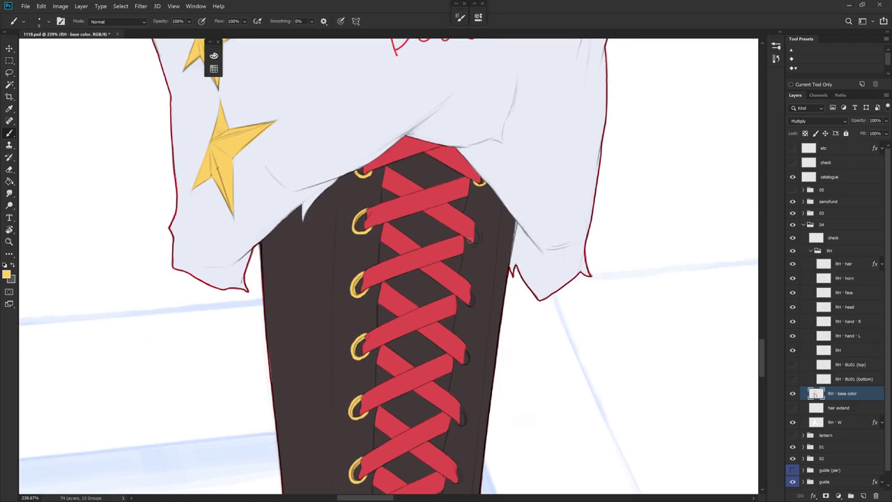
{"action": "left_click_drag", "start_coordinate": [473, 237], "coordinate": [479, 241]}
{"action": "scroll", "coordinate": [494, 291], "scroll_direction": "down", "scroll_amount": 1}
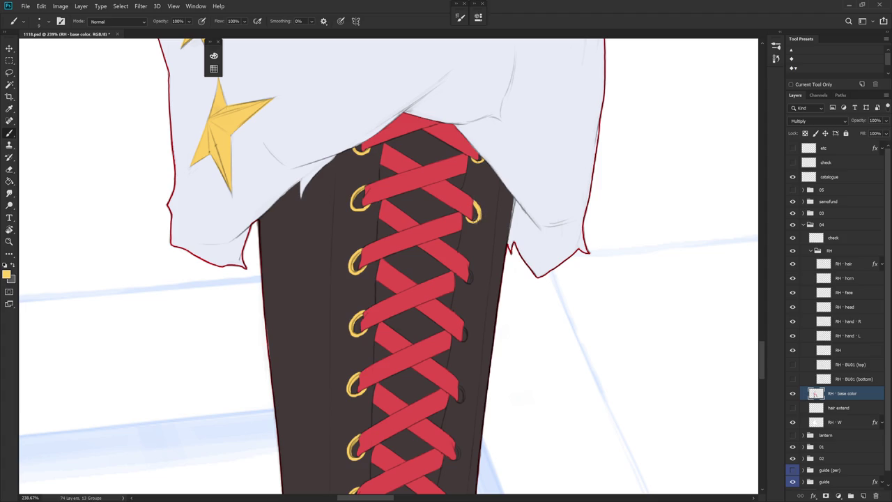
Step: Re-sample the yellow and paint another eyelet on the lacing's right edge
{"action": "left_click", "coordinate": [482, 215], "text": "alt"}
{"action": "left_click", "coordinate": [481, 207], "text": "alt"}
{"action": "scroll", "coordinate": [488, 261], "scroll_direction": "down", "scroll_amount": 1}
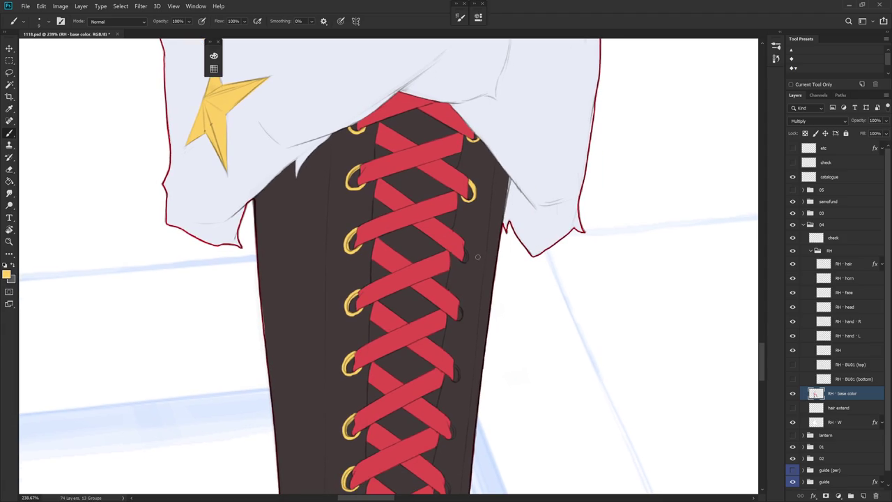
{"action": "mouse_move", "coordinate": [456, 258]}
{"action": "left_mouse_down"}
{"action": "mouse_move", "coordinate": [467, 265]}
{"action": "mouse_move", "coordinate": [470, 248]}
{"action": "left_mouse_up"}
{"action": "left_click", "coordinate": [471, 260], "text": "alt"}
{"action": "left_click", "coordinate": [467, 253], "text": "alt"}
{"action": "scroll", "coordinate": [481, 286], "scroll_direction": "down", "scroll_amount": 2}
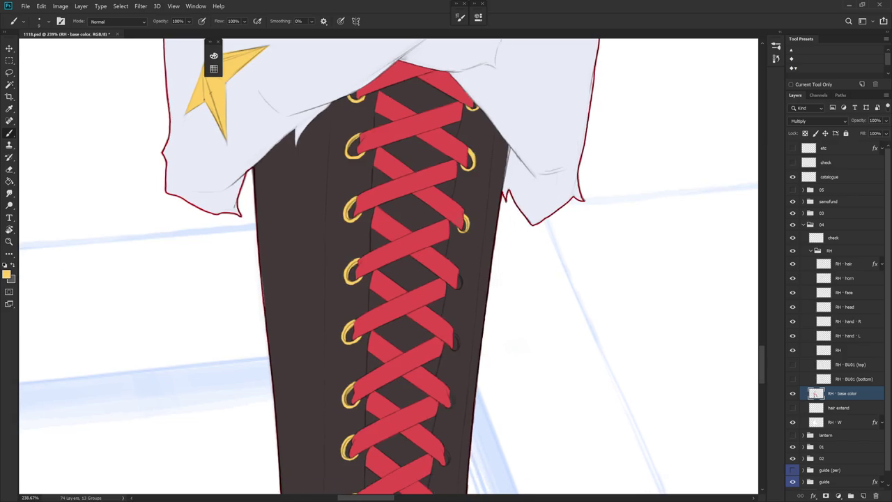
{"action": "scroll", "coordinate": [484, 289], "scroll_direction": "down", "scroll_amount": 1}
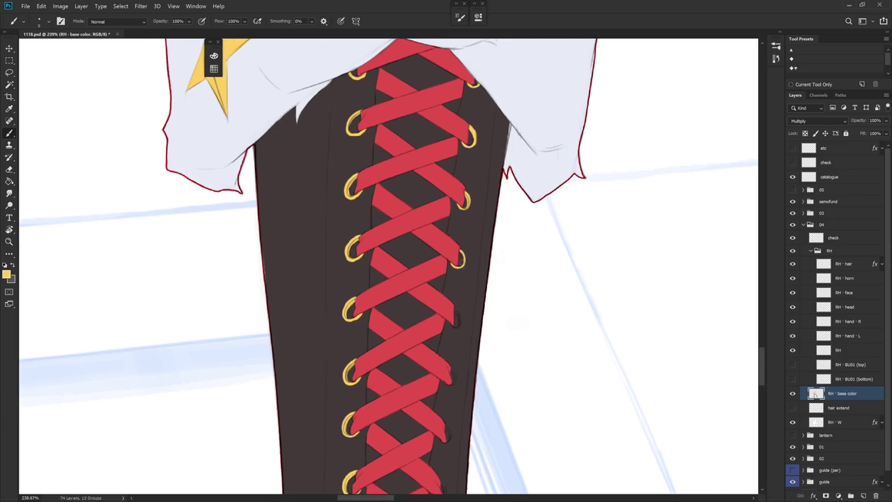
{"action": "scroll", "coordinate": [511, 289], "scroll_direction": "down", "scroll_amount": 5}
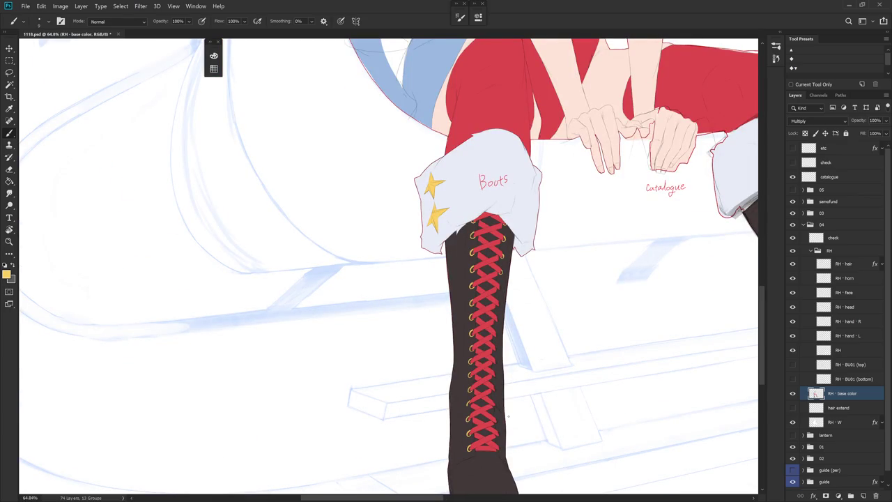
Step: Paint two gold eyelets at the upper right lace ends
{"action": "scroll", "coordinate": [521, 315], "scroll_direction": "up", "scroll_amount": 2}
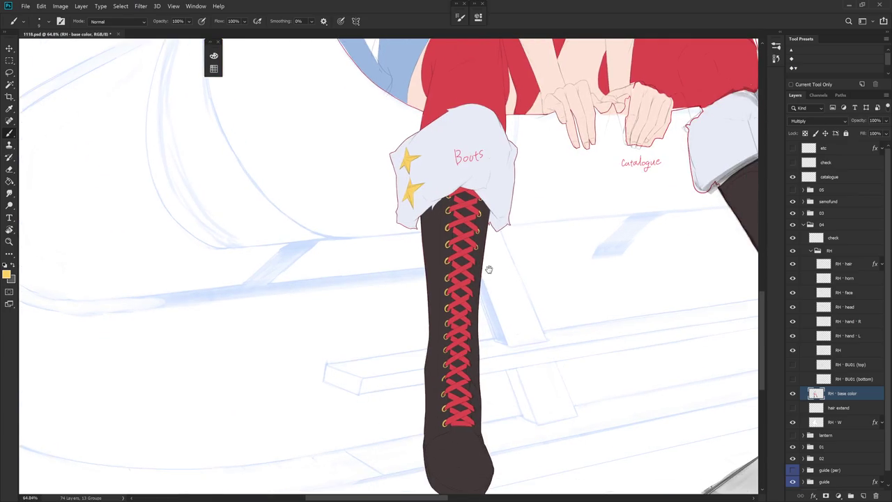
{"action": "scroll", "coordinate": [507, 249], "scroll_direction": "up", "scroll_amount": 3}
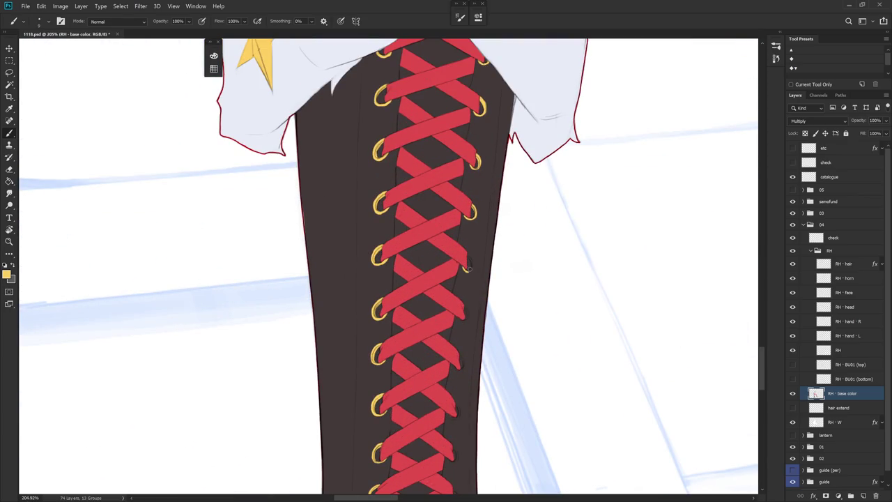
{"action": "left_click_drag", "start_coordinate": [461, 267], "coordinate": [466, 255]}
{"action": "scroll", "coordinate": [478, 306], "scroll_direction": "down", "scroll_amount": 1}
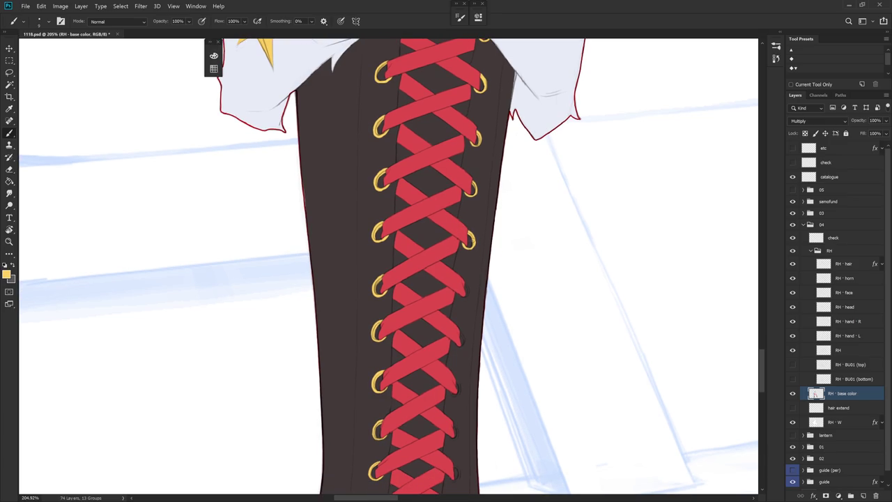
{"action": "mouse_move", "coordinate": [458, 295]}
{"action": "left_mouse_down"}
{"action": "mouse_move", "coordinate": [469, 292]}
{"action": "mouse_move", "coordinate": [466, 280]}
{"action": "mouse_move", "coordinate": [470, 294]}
{"action": "mouse_move", "coordinate": [474, 276]}
{"action": "mouse_move", "coordinate": [461, 299]}
{"action": "mouse_move", "coordinate": [473, 297]}
{"action": "mouse_move", "coordinate": [464, 320]}
{"action": "left_mouse_up"}
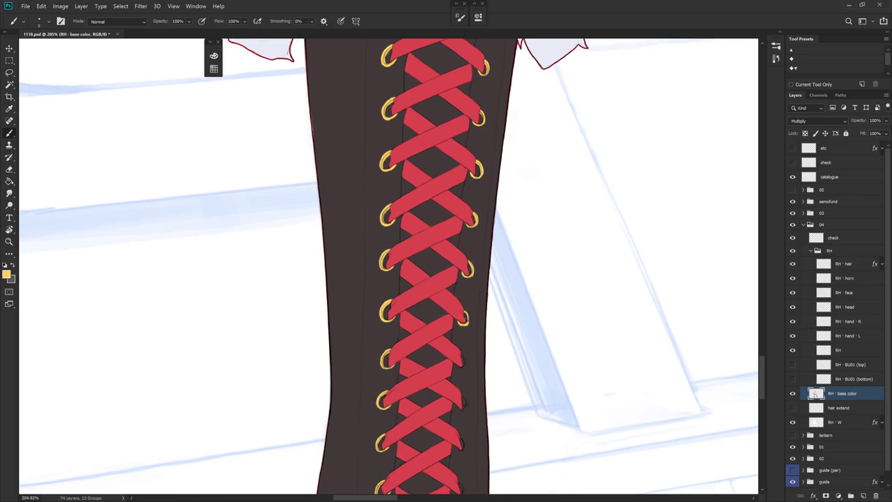
Step: Rotate the view and fill the gaps in the middle right-hand eyelet rings
{"action": "left_click_drag", "start_coordinate": [475, 354], "coordinate": [468, 332]}
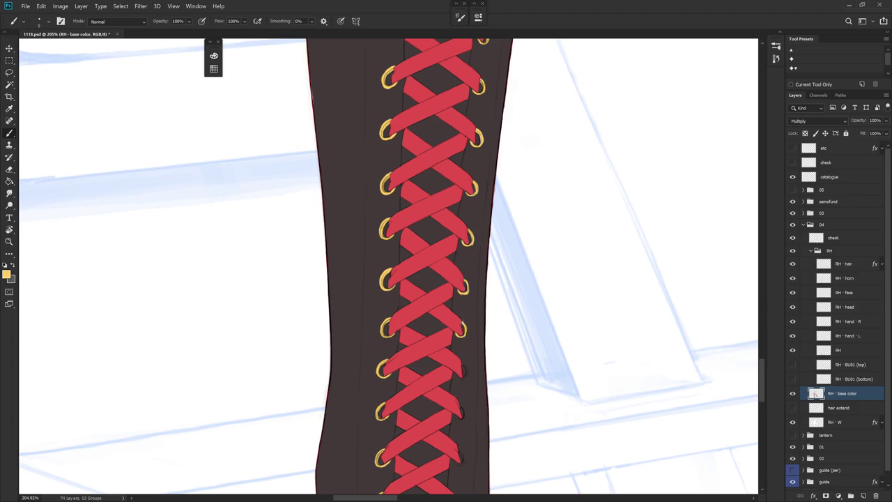
{"action": "left_click_drag", "start_coordinate": [469, 328], "coordinate": [457, 320]}
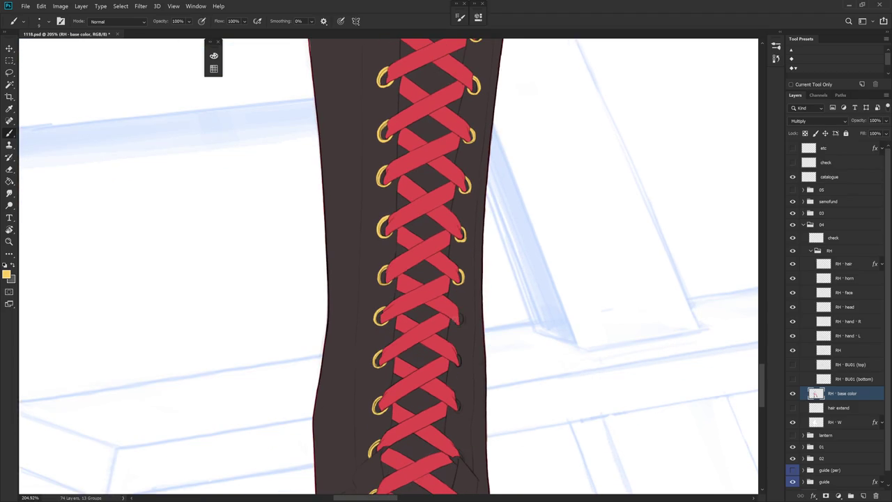
{"action": "left_click_drag", "start_coordinate": [458, 327], "coordinate": [464, 317]}
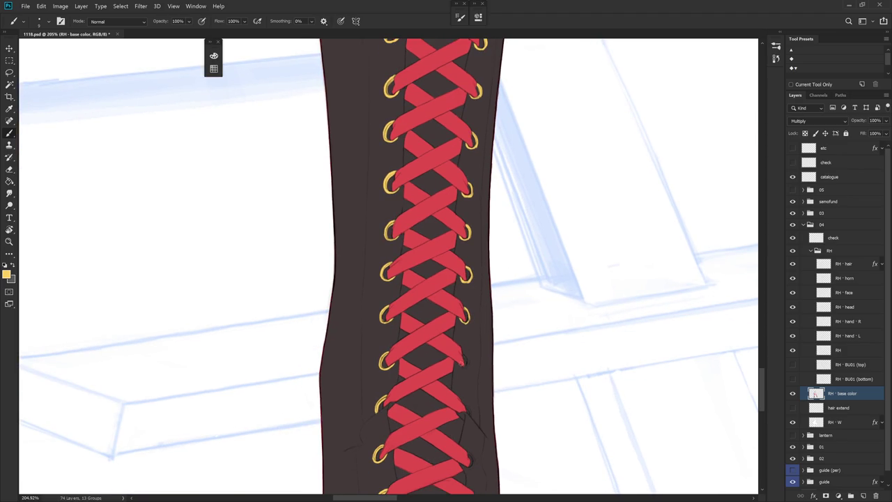
{"action": "left_click_drag", "start_coordinate": [462, 360], "coordinate": [465, 356]}
{"action": "scroll", "coordinate": [478, 302], "scroll_direction": "up", "scroll_amount": 3}
{"action": "mouse_move", "coordinate": [452, 322]}
{"action": "left_mouse_down"}
{"action": "mouse_move", "coordinate": [461, 332]}
{"action": "mouse_move", "coordinate": [458, 322]}
{"action": "left_mouse_up"}
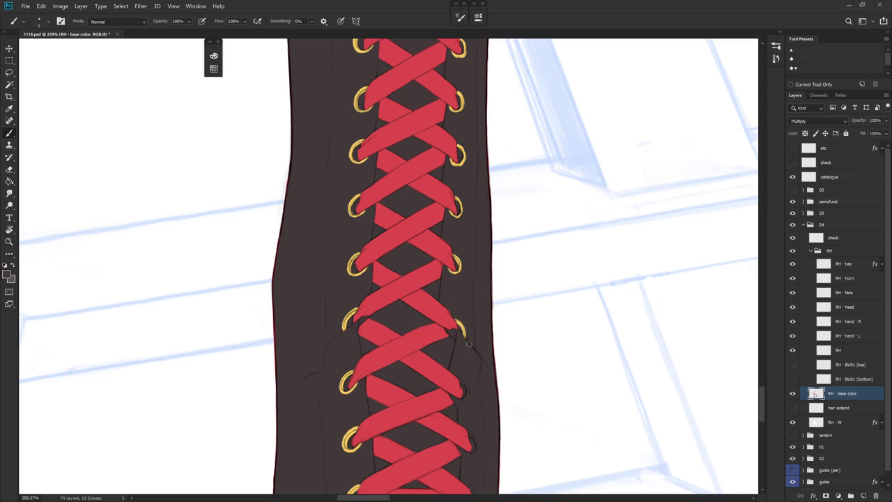
Step: Add small gold eyelets further down the right side of the lacing
{"action": "scroll", "coordinate": [456, 334], "scroll_direction": "down", "scroll_amount": 1}
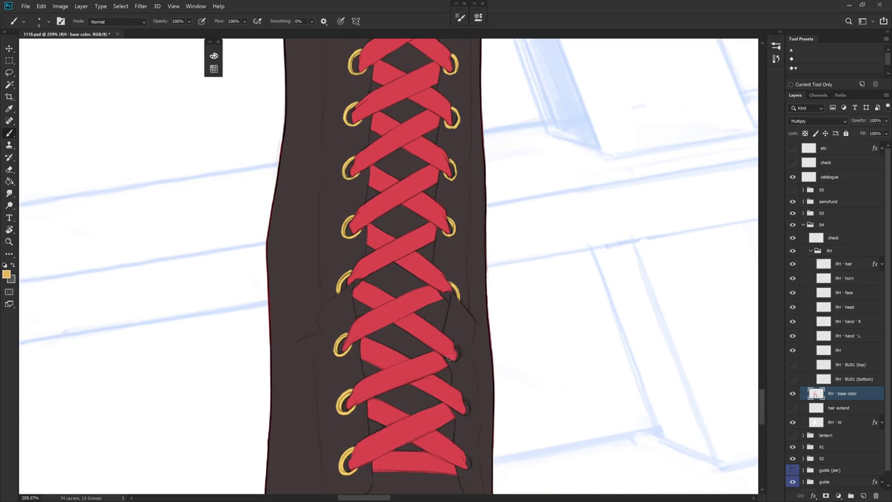
{"action": "mouse_move", "coordinate": [451, 353]}
{"action": "left_mouse_down"}
{"action": "mouse_move", "coordinate": [456, 361]}
{"action": "mouse_move", "coordinate": [454, 345]}
{"action": "left_mouse_up"}
{"action": "scroll", "coordinate": [460, 355], "scroll_direction": "down", "scroll_amount": 3}
{"action": "scroll", "coordinate": [503, 343], "scroll_direction": "down", "scroll_amount": 3}
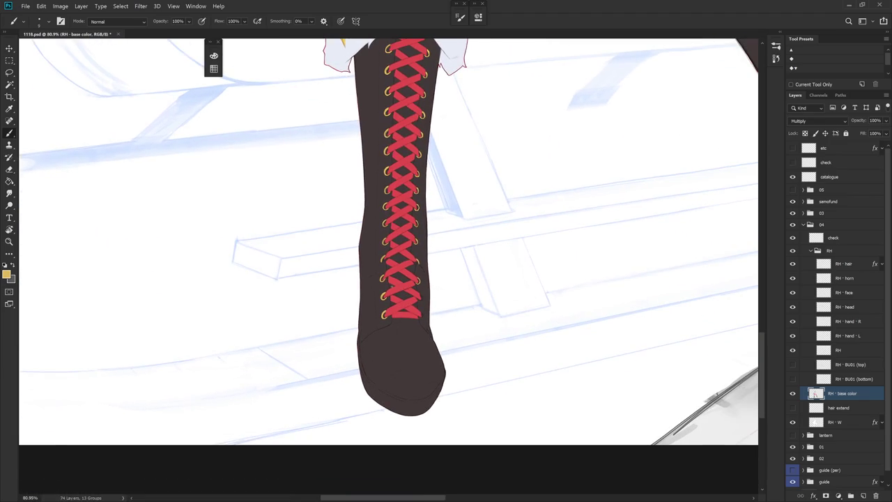
{"action": "scroll", "coordinate": [429, 334], "scroll_direction": "up", "scroll_amount": 3}
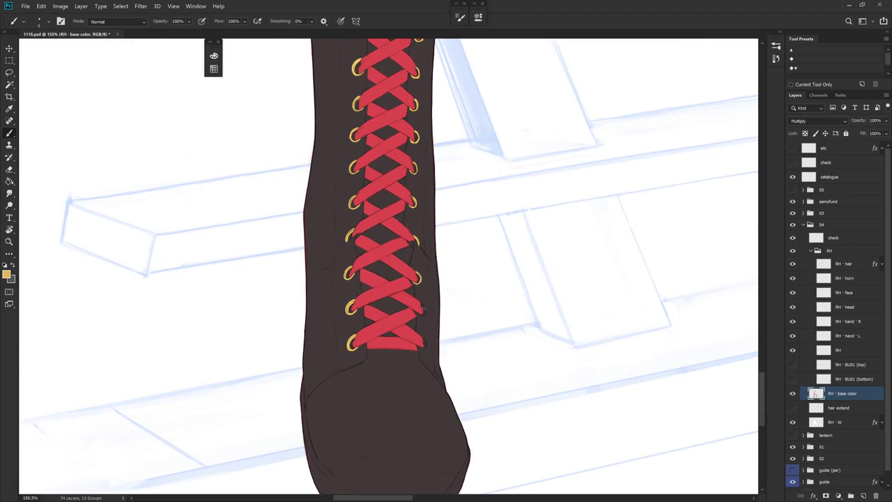
{"action": "scroll", "coordinate": [425, 322], "scroll_direction": "up", "scroll_amount": 3}
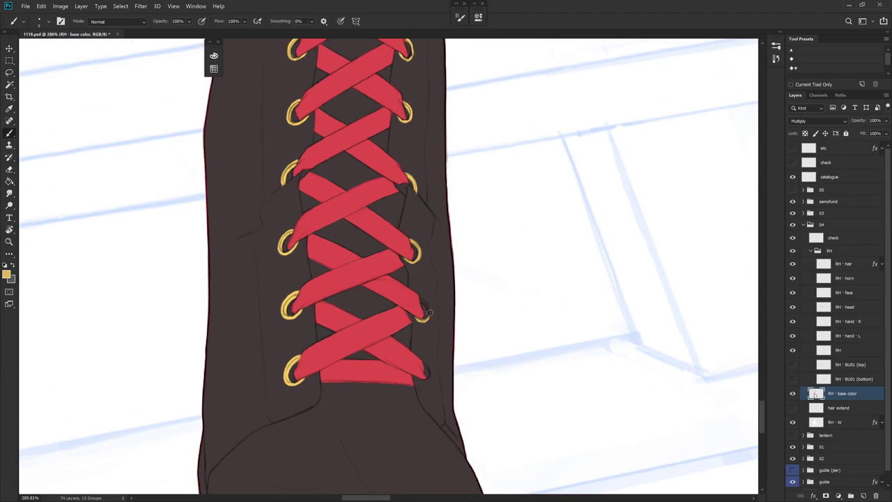
{"action": "left_click_drag", "start_coordinate": [419, 298], "coordinate": [425, 309]}
Step: Paint and retouch the bottom-right eyelet ring around the lowest lace end
{"action": "left_click_drag", "start_coordinate": [423, 376], "coordinate": [428, 364]}
{"action": "left_click_drag", "start_coordinate": [424, 376], "coordinate": [428, 369]}
{"action": "left_click", "coordinate": [430, 384], "text": "alt"}
{"action": "left_click", "coordinate": [433, 369], "text": "alt"}
{"action": "scroll", "coordinate": [458, 339], "scroll_direction": "down", "scroll_amount": 2}
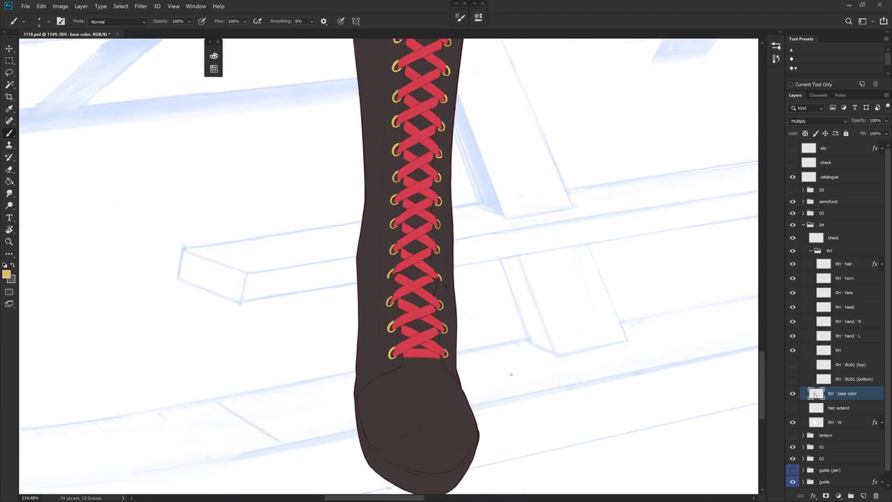
{"action": "scroll", "coordinate": [544, 369], "scroll_direction": "down", "scroll_amount": 2}
{"action": "left_click_drag", "start_coordinate": [554, 382], "coordinate": [449, 389]}
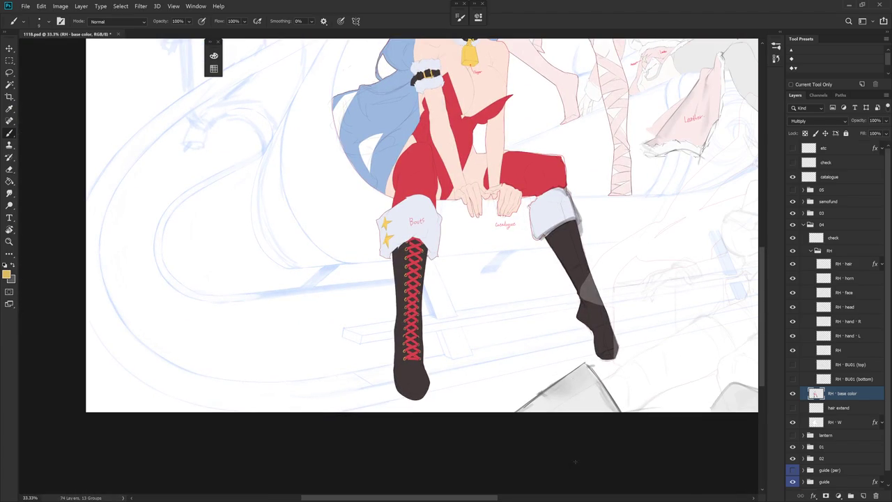
Step: Mirror the canvas view to check the drawing
{"action": "scroll", "coordinate": [586, 300], "scroll_direction": "down", "scroll_amount": 2}
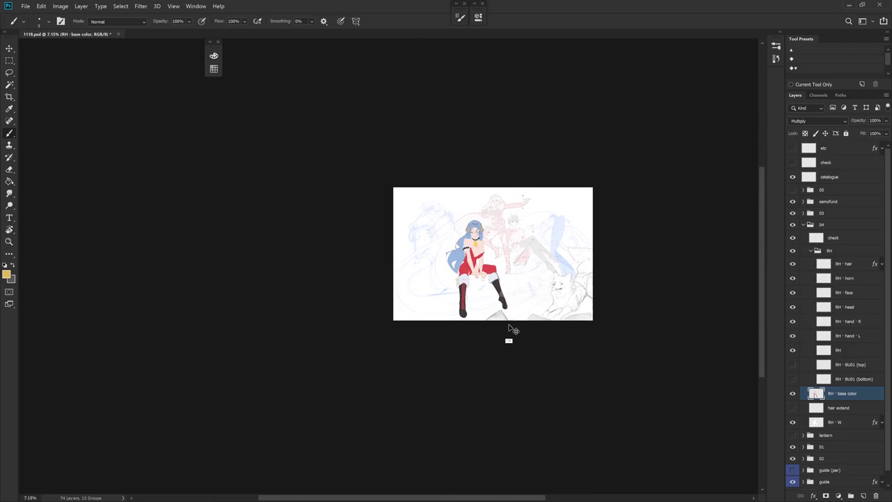
{"action": "key", "text": "h"}
{"action": "scroll", "coordinate": [539, 292], "scroll_direction": "up", "scroll_amount": 6}
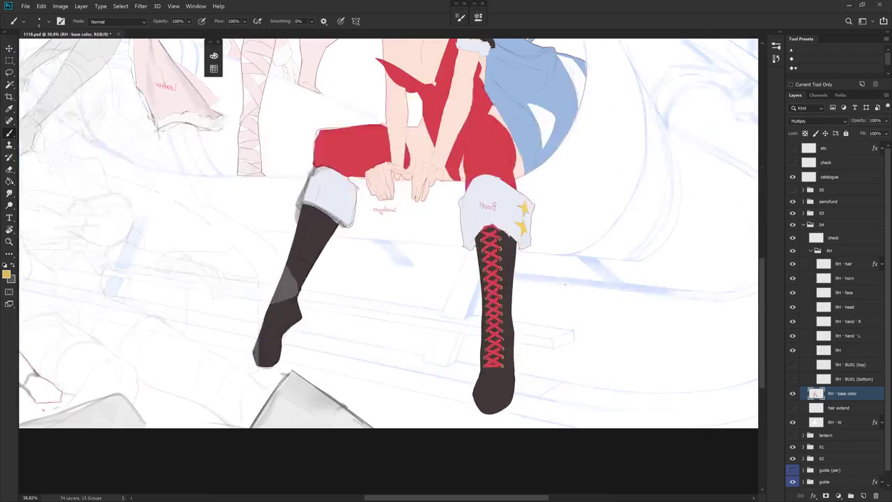
{"action": "scroll", "coordinate": [567, 318], "scroll_direction": "down", "scroll_amount": 3}
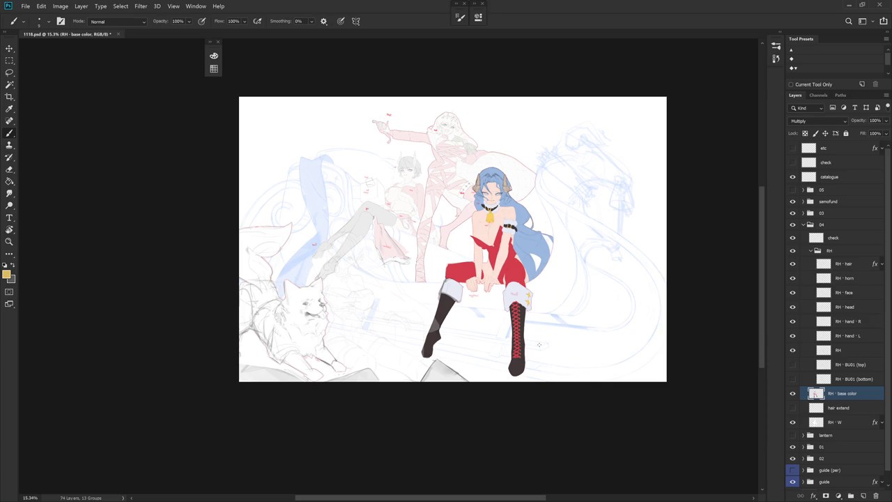
{"action": "scroll", "coordinate": [510, 330], "scroll_direction": "up", "scroll_amount": 2}
{"action": "scroll", "coordinate": [510, 331], "scroll_direction": "up", "scroll_amount": 1}
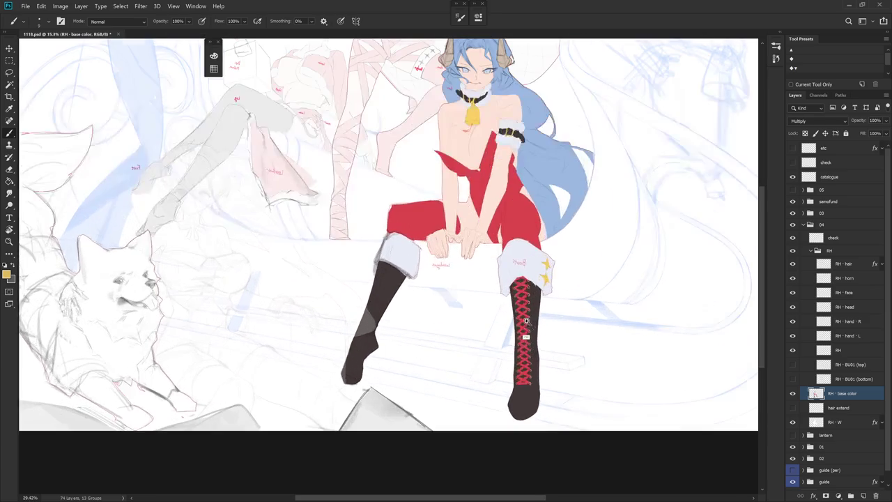
Step: Solo the RH - base color layer and open Image > Adjustments > Replace Color
{"action": "left_click", "coordinate": [793, 393], "text": "alt"}
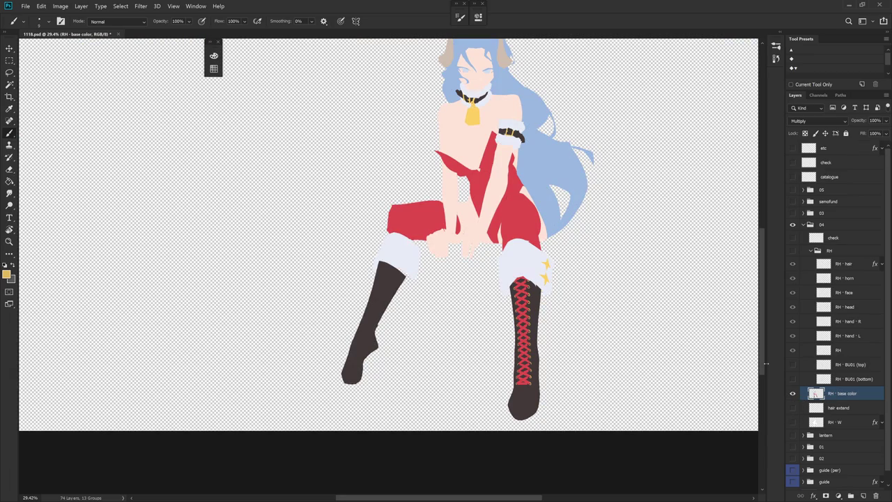
{"action": "scroll", "coordinate": [388, 251], "scroll_direction": "up", "scroll_amount": 2}
{"action": "left_click", "coordinate": [81, 6]}
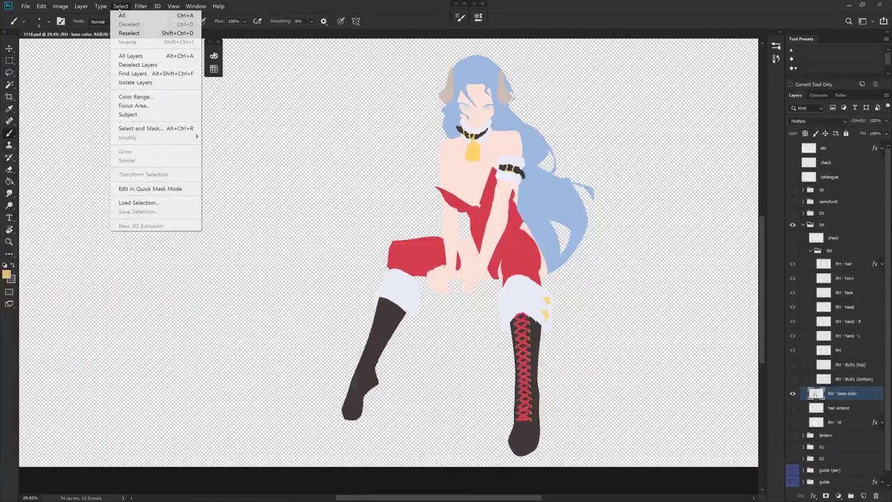
{"action": "left_click", "coordinate": [426, 14]}
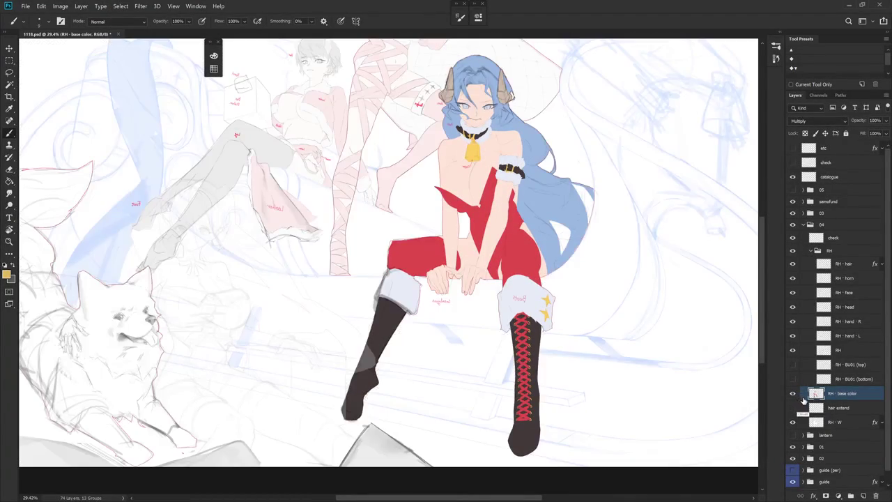
{"action": "left_click", "coordinate": [794, 395], "text": "alt"}
{"action": "left_click", "coordinate": [793, 394], "text": "alt"}
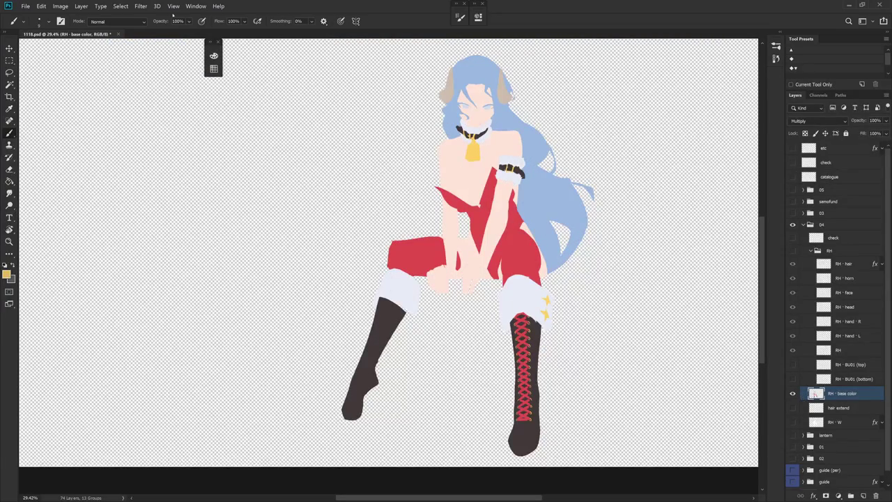
{"action": "left_click", "coordinate": [122, 6]}
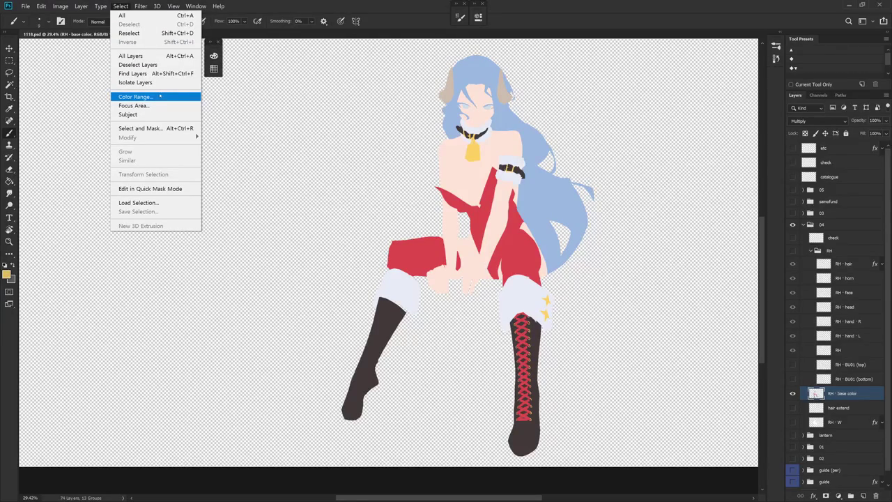
{"action": "mouse_move", "coordinate": [61, 7]}
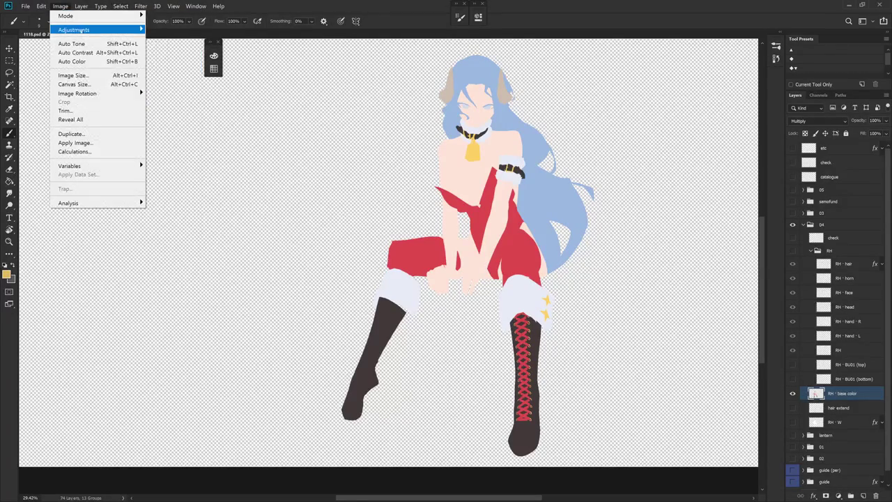
{"action": "mouse_move", "coordinate": [74, 30]}
{"action": "left_click", "coordinate": [218, 228]}
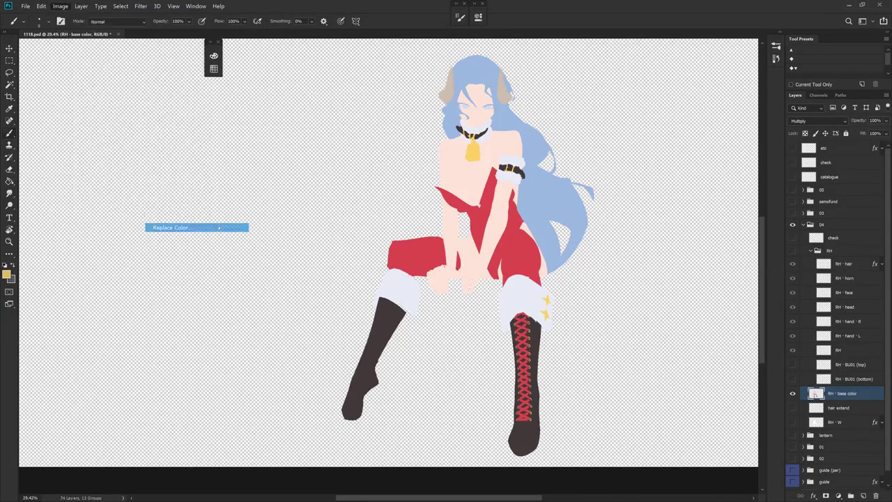
Step: Sample the boot brown and apply Replace Color with Fuzziness 53, Hue +10, Saturation +23, Lightness +11
{"action": "left_click", "coordinate": [389, 312]}
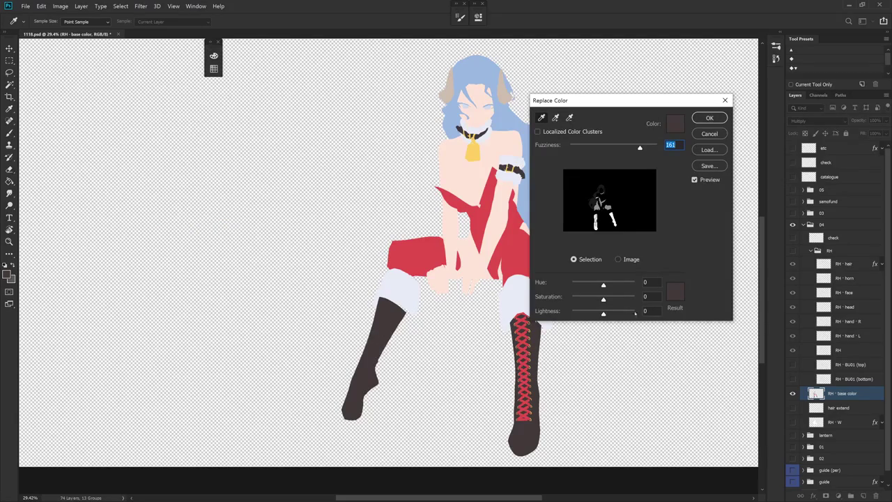
{"action": "mouse_move", "coordinate": [599, 143]}
{"action": "left_mouse_down"}
{"action": "mouse_move", "coordinate": [624, 147]}
{"action": "mouse_move", "coordinate": [610, 144]}
{"action": "left_mouse_up"}
{"action": "left_click", "coordinate": [615, 314]}
{"action": "left_click_drag", "start_coordinate": [614, 314], "coordinate": [617, 300]}
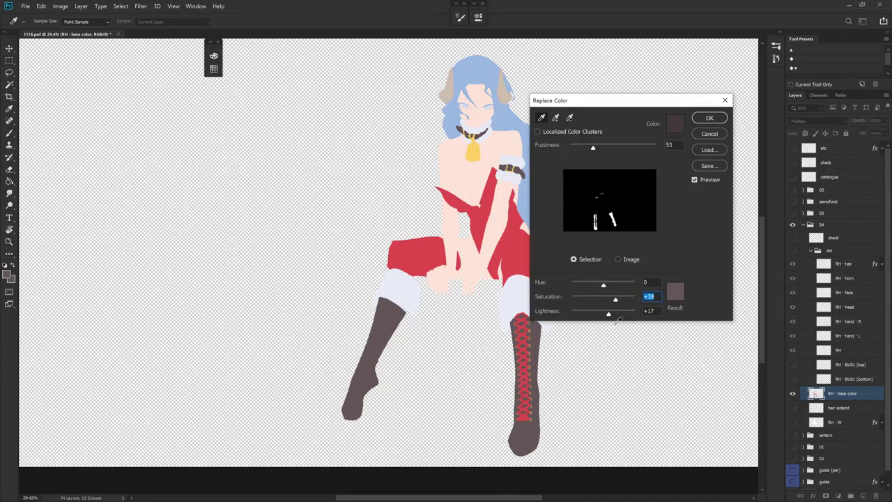
{"action": "left_click_drag", "start_coordinate": [609, 314], "coordinate": [604, 313]}
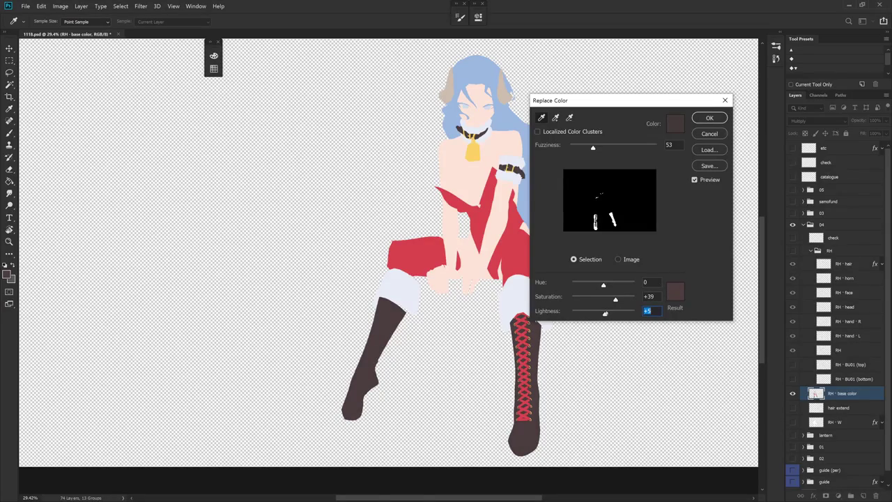
{"action": "mouse_move", "coordinate": [604, 285]}
{"action": "left_mouse_down"}
{"action": "mouse_move", "coordinate": [596, 286]}
{"action": "mouse_move", "coordinate": [606, 286]}
{"action": "left_mouse_up"}
{"action": "left_click", "coordinate": [624, 299]}
{"action": "key", "text": "ctrl+z"}
{"action": "key", "text": "shift+Down"}
{"action": "key", "text": "Down"}
{"action": "key", "text": "Down"}
{"action": "key", "text": "Down"}
{"action": "left_click", "coordinate": [608, 312]}
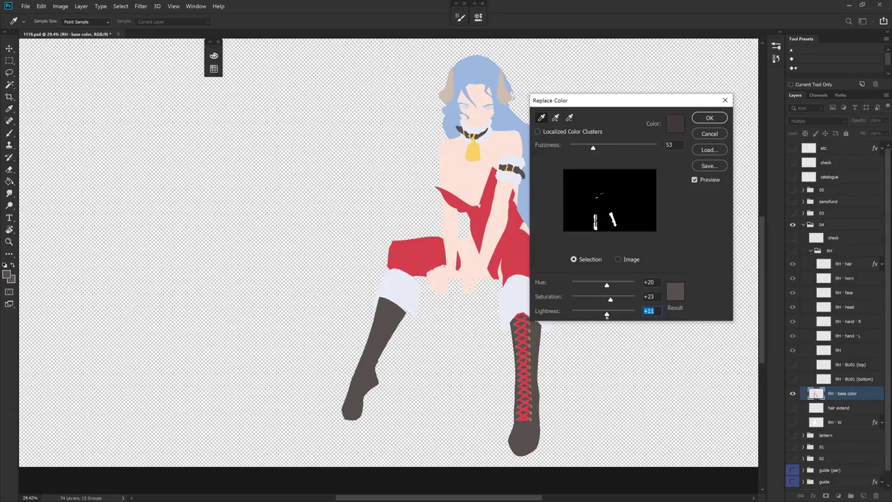
{"action": "left_click", "coordinate": [656, 279]}
{"action": "type", "text": "010"}
{"action": "left_click", "coordinate": [655, 297]}
{"action": "key", "text": "Return"}
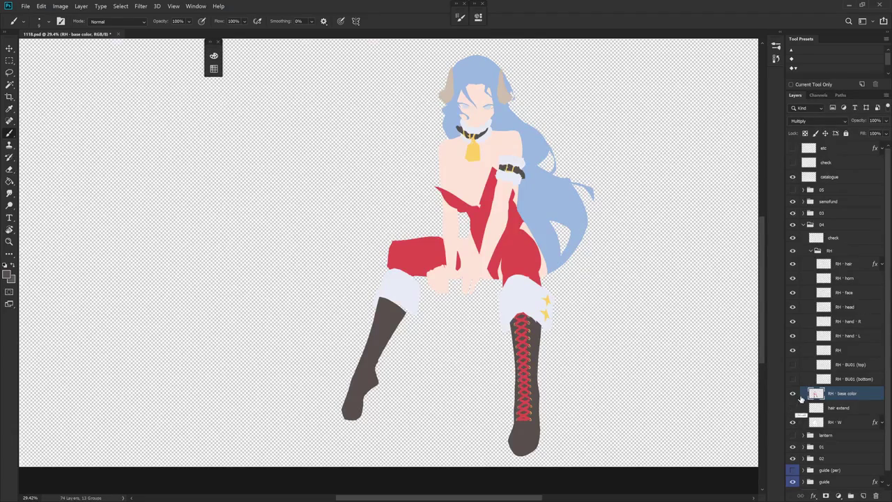
Step: Show all layers again, mirror the view and recentre on the character
{"action": "left_click", "coordinate": [793, 393], "text": "alt"}
{"action": "key", "text": "h"}
{"action": "scroll", "coordinate": [562, 358], "scroll_direction": "down", "scroll_amount": 2}
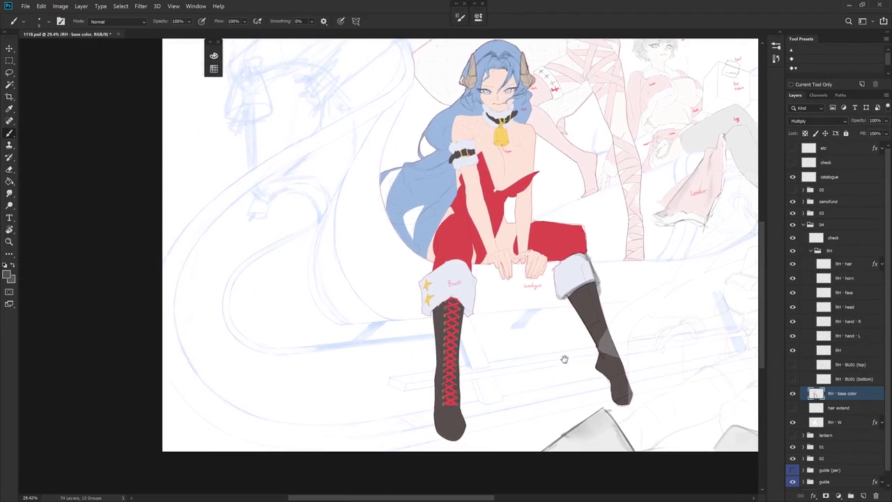
{"action": "mouse_move", "coordinate": [562, 358]}
{"action": "left_mouse_down"}
{"action": "mouse_move", "coordinate": [588, 361]}
{"action": "mouse_move", "coordinate": [537, 388]}
{"action": "left_mouse_up"}
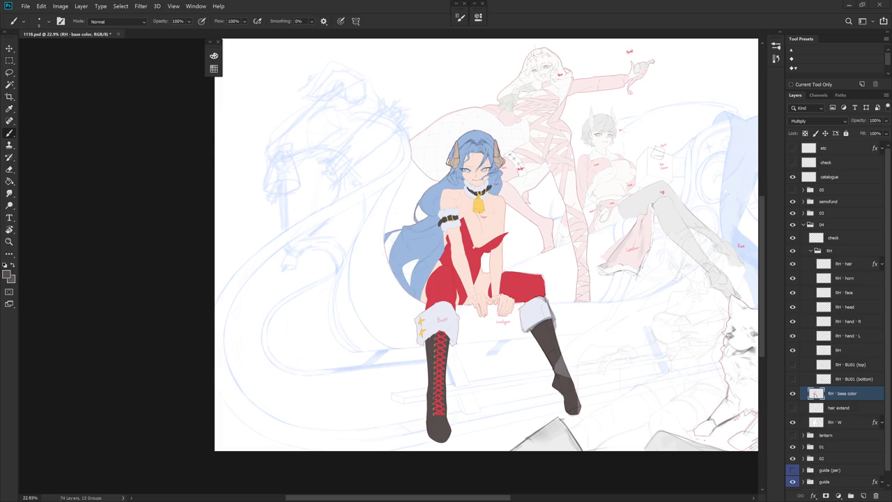
{"action": "scroll", "coordinate": [512, 314], "scroll_direction": "up", "scroll_amount": 5}
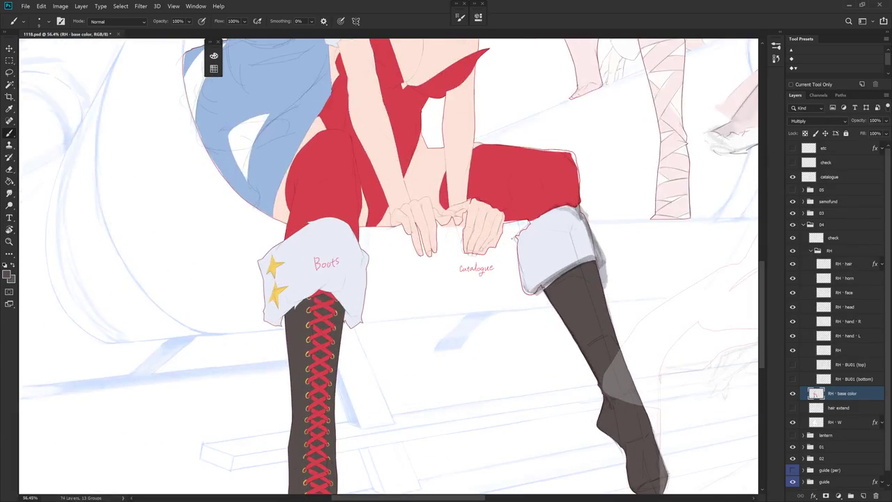
{"action": "left_click_drag", "start_coordinate": [508, 309], "coordinate": [595, 239]}
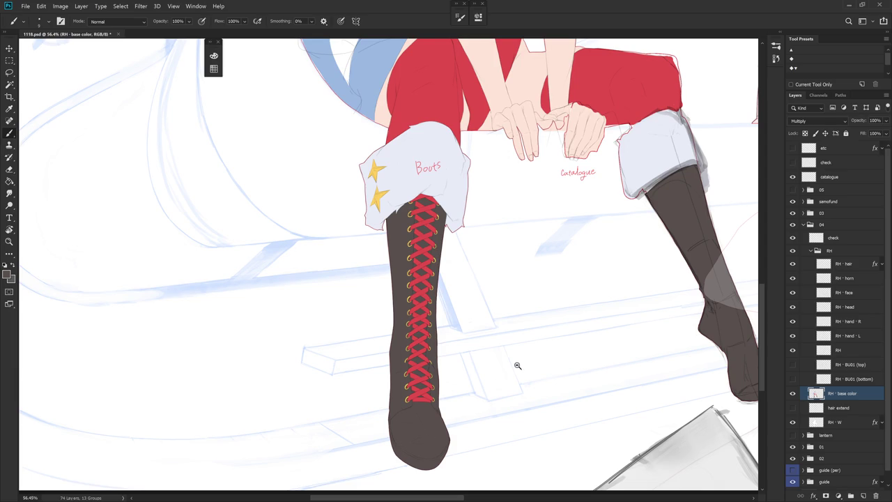
Step: Fade the RH - base color layer to 50% opacity
{"action": "scroll", "coordinate": [513, 365], "scroll_direction": "down", "scroll_amount": 3}
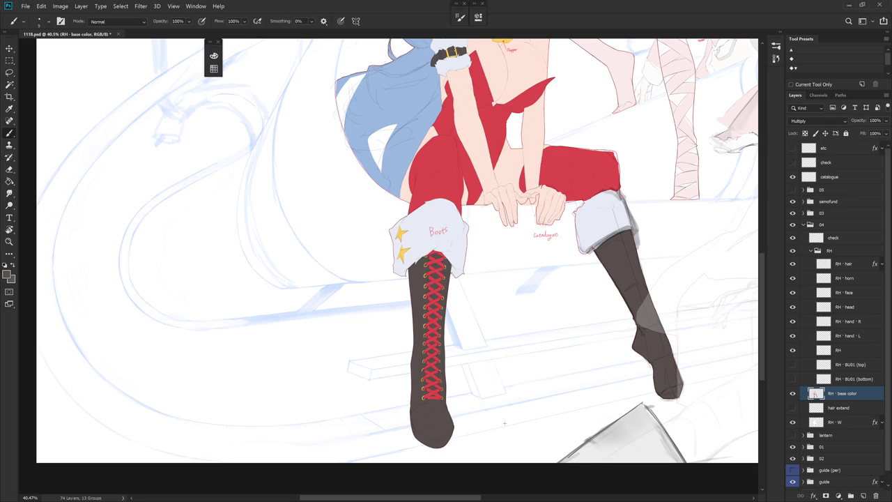
{"action": "scroll", "coordinate": [541, 314], "scroll_direction": "down", "scroll_amount": 1}
{"action": "scroll", "coordinate": [524, 340], "scroll_direction": "down", "scroll_amount": 3}
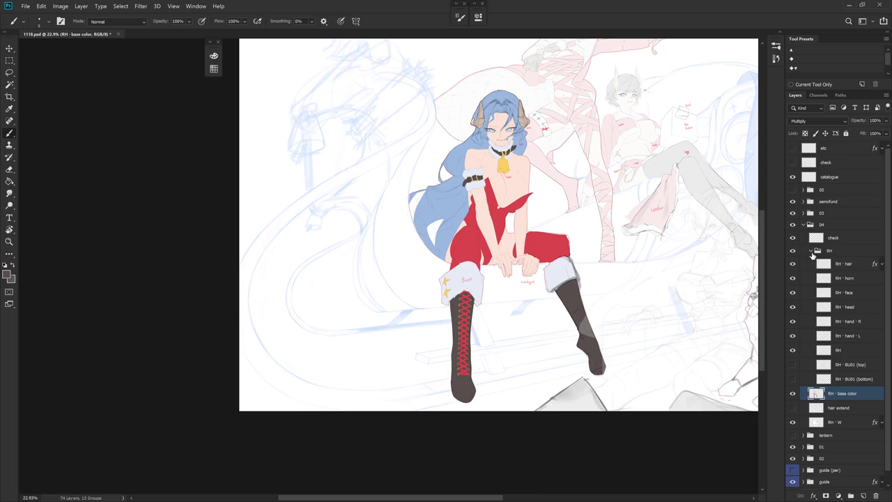
{"action": "left_click_drag", "start_coordinate": [863, 135], "coordinate": [866, 133]}
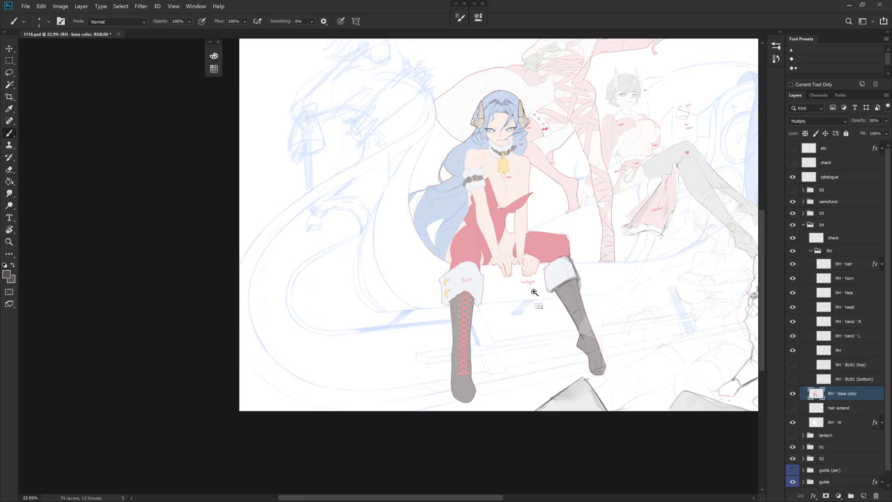
Step: Lasso the red Boot label on the check layer and move it onto the right boot
{"action": "scroll", "coordinate": [516, 289], "scroll_direction": "up", "scroll_amount": 2}
{"action": "left_click", "coordinate": [837, 240]}
{"action": "key", "text": "l"}
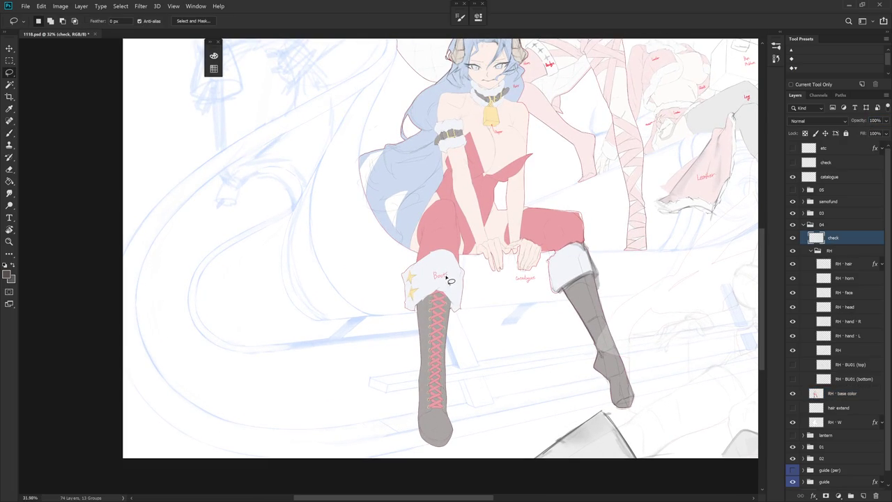
{"action": "scroll", "coordinate": [449, 279], "scroll_direction": "up", "scroll_amount": 3}
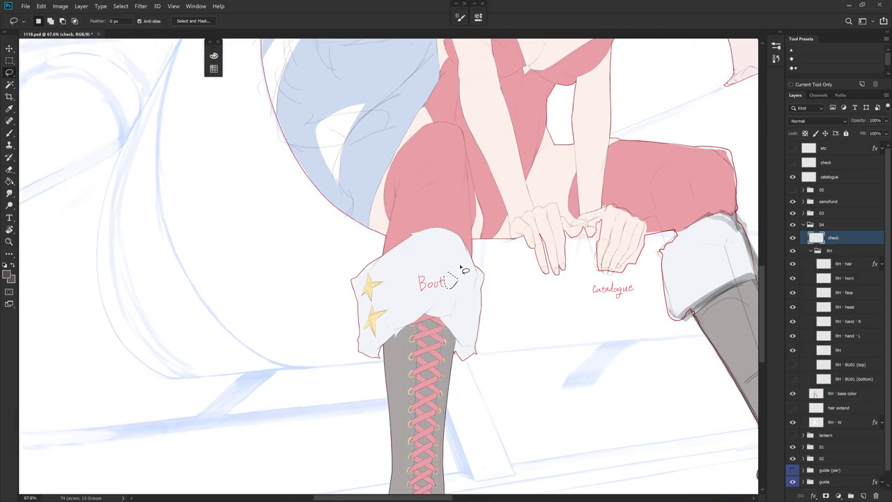
{"action": "scroll", "coordinate": [491, 301], "scroll_direction": "down", "scroll_amount": 3}
{"action": "mouse_move", "coordinate": [486, 272]}
{"action": "left_mouse_down"}
{"action": "mouse_move", "coordinate": [486, 287]}
{"action": "mouse_move", "coordinate": [598, 276]}
{"action": "left_mouse_up"}
{"action": "key", "text": "ctrl+t"}
{"action": "key", "text": "Return"}
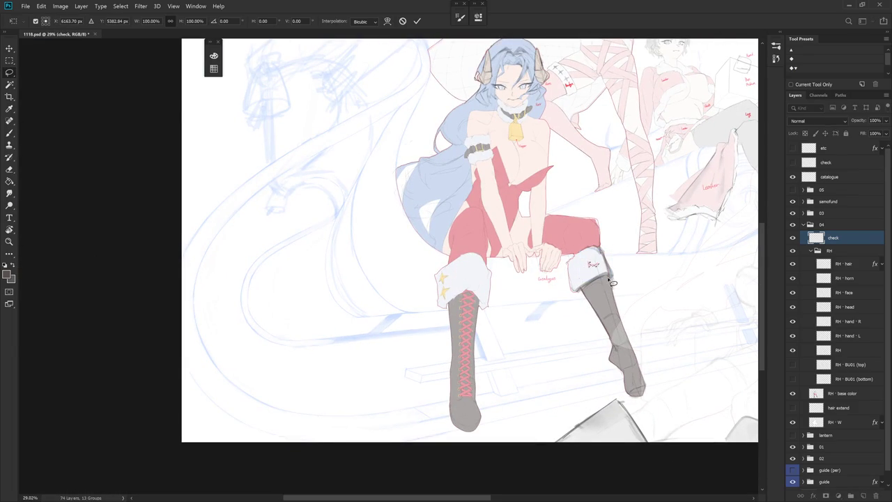
{"action": "key", "text": "ctrl+d"}
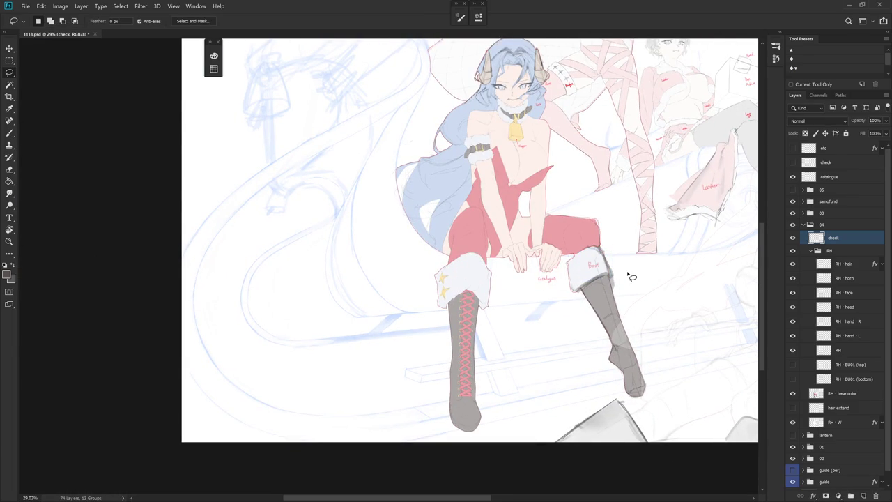
Step: Switch back to the brush and centre the view on the leg label
{"action": "scroll", "coordinate": [631, 277], "scroll_direction": "up", "scroll_amount": 2}
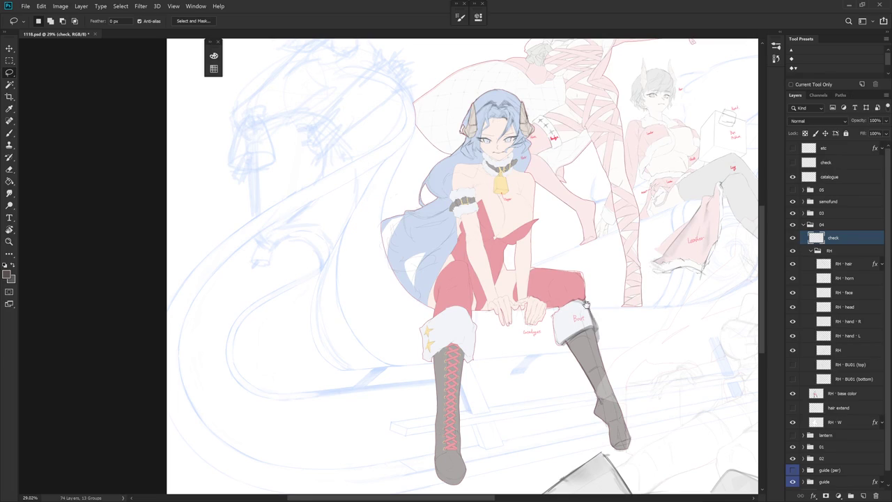
{"action": "scroll", "coordinate": [595, 314], "scroll_direction": "up", "scroll_amount": 3}
{"action": "scroll", "coordinate": [586, 311], "scroll_direction": "up", "scroll_amount": 2}
{"action": "key", "text": "b"}
{"action": "left_click_drag", "start_coordinate": [571, 308], "coordinate": [575, 298]}
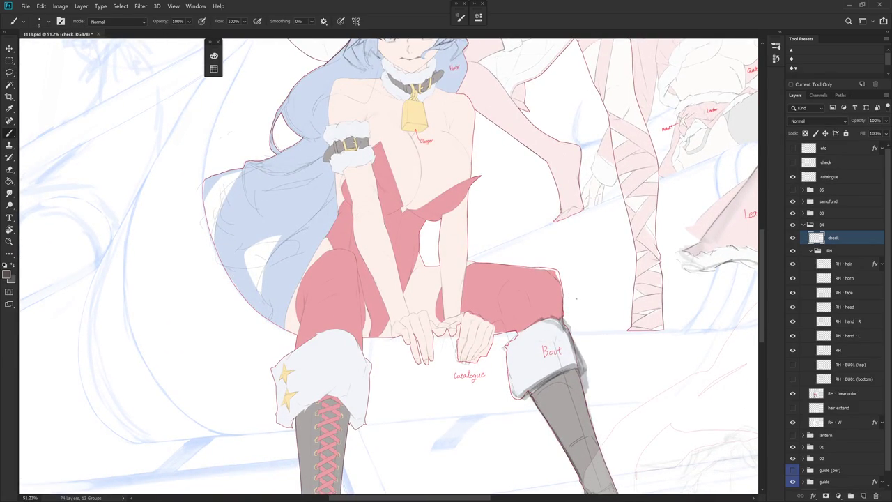
Step: Pick the label red and complete the leg label as 'Ley'
{"action": "left_click", "coordinate": [547, 350], "text": "alt"}
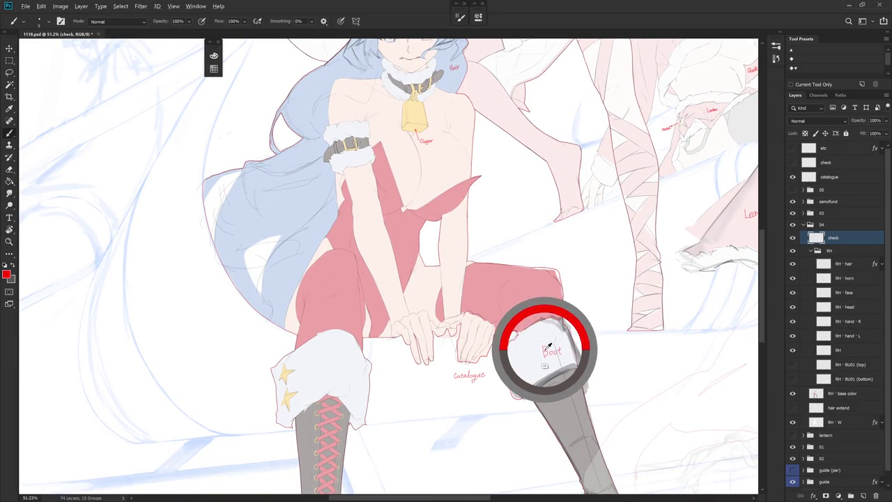
{"action": "left_click_drag", "start_coordinate": [517, 287], "coordinate": [514, 300]}
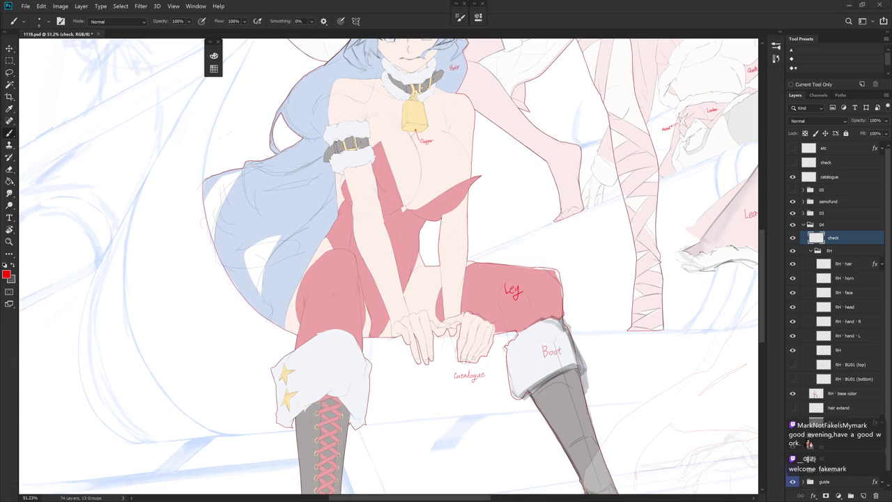
{"action": "left_click_drag", "start_coordinate": [605, 272], "coordinate": [586, 340]}
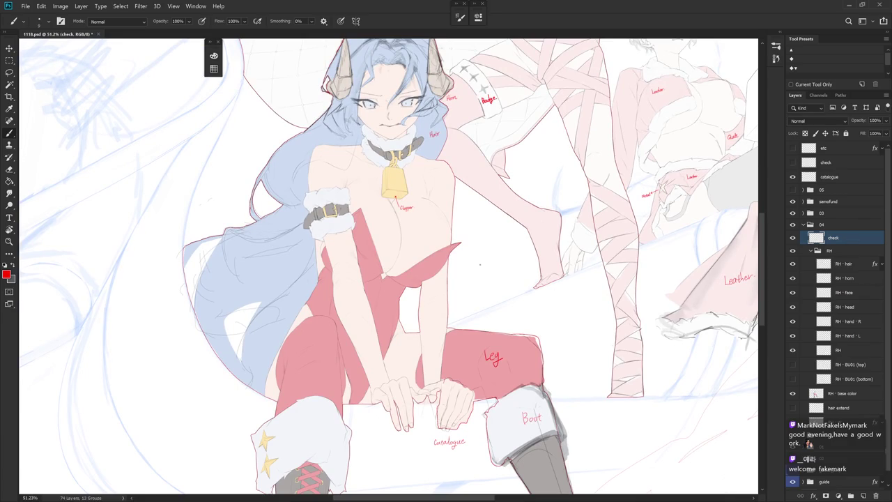
Step: Write 'Rest Few min..' in large red lettering beside the figure
{"action": "key", "text": "bracketright"}
{"action": "left_click_drag", "start_coordinate": [474, 268], "coordinate": [500, 294]}
{"action": "mouse_move", "coordinate": [477, 265]}
{"action": "left_mouse_down"}
{"action": "mouse_move", "coordinate": [475, 298]}
{"action": "mouse_move", "coordinate": [509, 277]}
{"action": "mouse_move", "coordinate": [533, 287]}
{"action": "left_mouse_up"}
{"action": "mouse_move", "coordinate": [489, 305]}
{"action": "left_mouse_down"}
{"action": "mouse_move", "coordinate": [506, 303]}
{"action": "mouse_move", "coordinate": [492, 325]}
{"action": "left_mouse_up"}
{"action": "mouse_move", "coordinate": [494, 315]}
{"action": "left_mouse_down"}
{"action": "mouse_move", "coordinate": [534, 304]}
{"action": "mouse_move", "coordinate": [537, 336]}
{"action": "mouse_move", "coordinate": [577, 332]}
{"action": "left_mouse_up"}
{"action": "left_click", "coordinate": [583, 325]}
{"action": "left_click", "coordinate": [588, 327]}
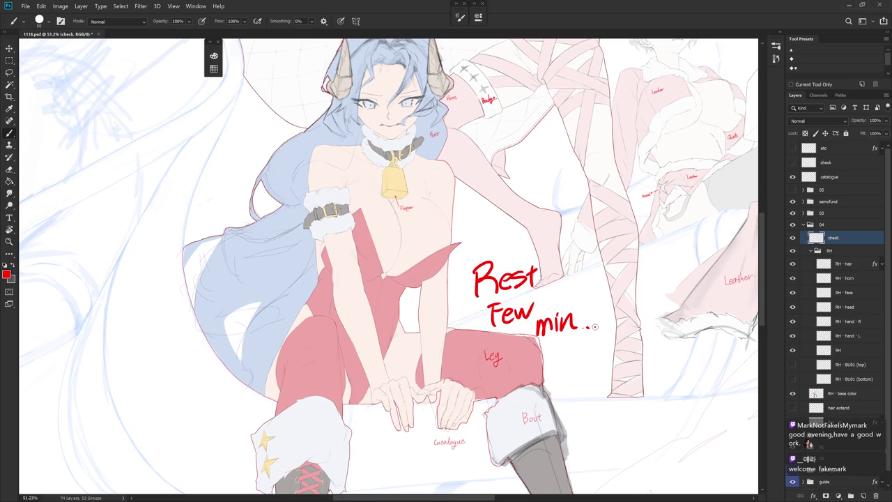
Step: Switch to full-screen view to review the artwork
{"action": "key", "text": "f"}
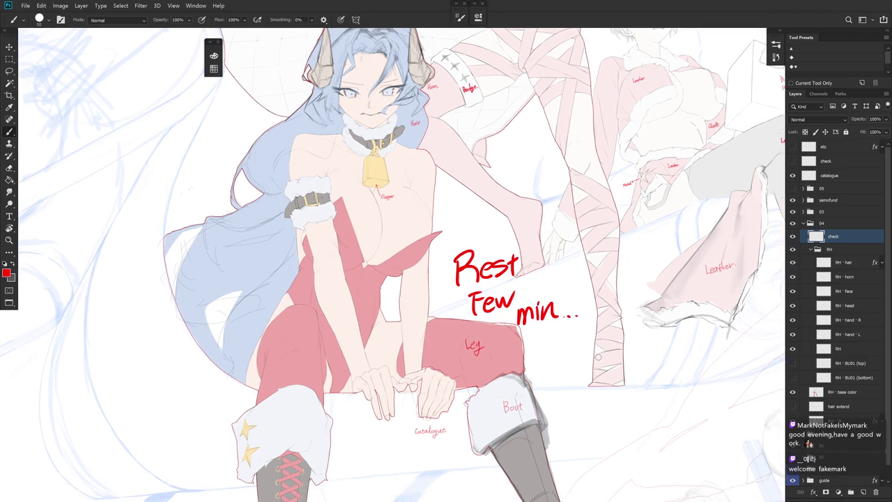
{"action": "key", "text": "f"}
{"action": "left_click_drag", "start_coordinate": [549, 407], "coordinate": [554, 384]}
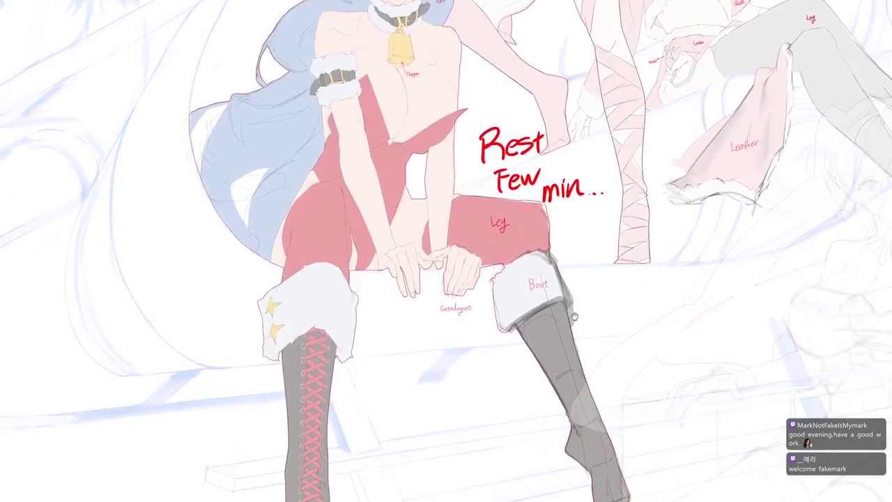
{"action": "left_click_drag", "start_coordinate": [511, 431], "coordinate": [578, 418]}
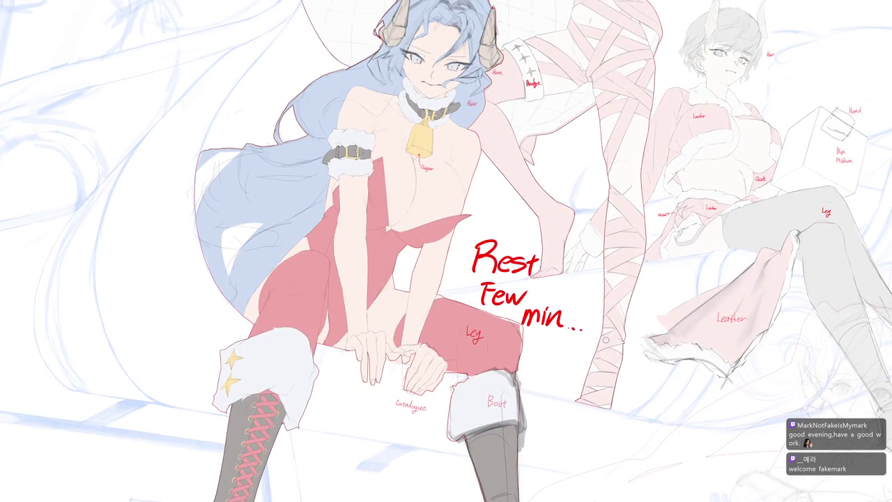
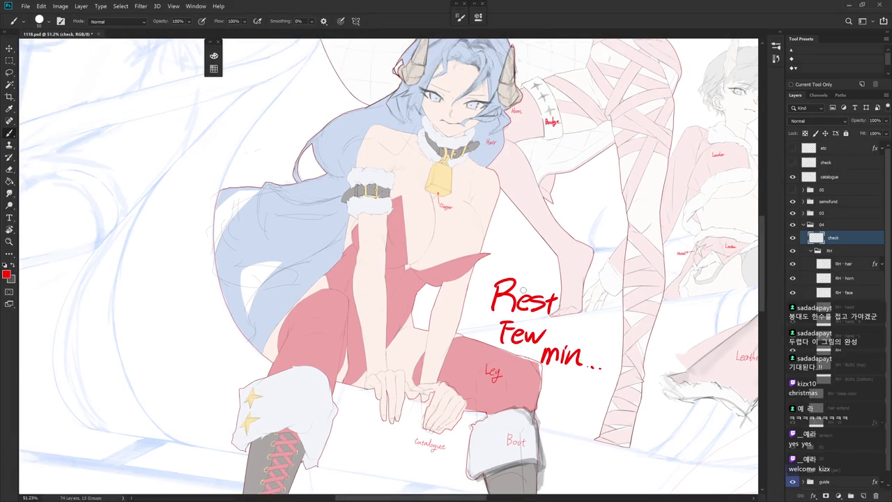
Step: Delete the 'Rest Few min' note and zoom out over the drawing
{"action": "key", "text": "l"}
{"action": "mouse_move", "coordinate": [521, 263]}
{"action": "left_mouse_down"}
{"action": "mouse_move", "coordinate": [513, 367]}
{"action": "mouse_move", "coordinate": [577, 251]}
{"action": "left_mouse_up"}
{"action": "key", "text": "Delete"}
{"action": "key", "text": "ctrl+d"}
{"action": "mouse_move", "coordinate": [618, 279]}
{"action": "left_mouse_down"}
{"action": "mouse_move", "coordinate": [593, 360]}
{"action": "mouse_move", "coordinate": [552, 307]}
{"action": "left_mouse_up"}
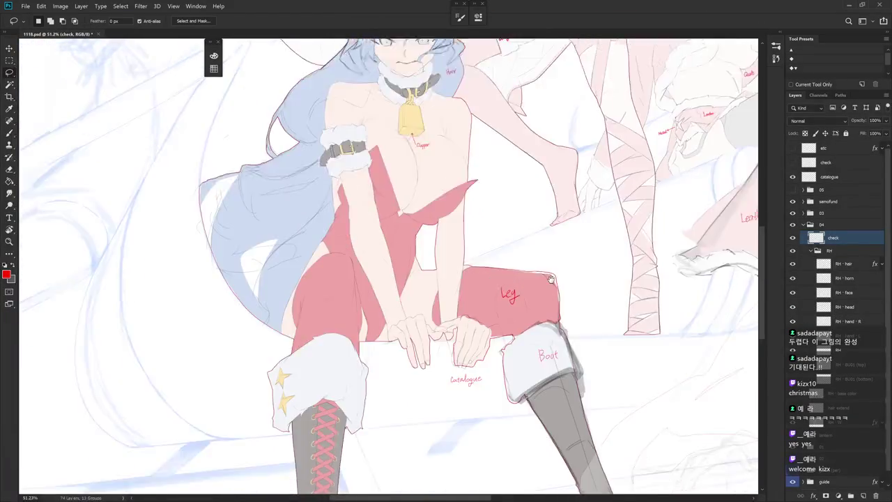
{"action": "scroll", "coordinate": [552, 307], "scroll_direction": "down", "scroll_amount": 5}
Step: Show the pink-haired girl's group 05 and strengthen the red of the blue-haired girl's outfit
{"action": "key", "text": "b"}
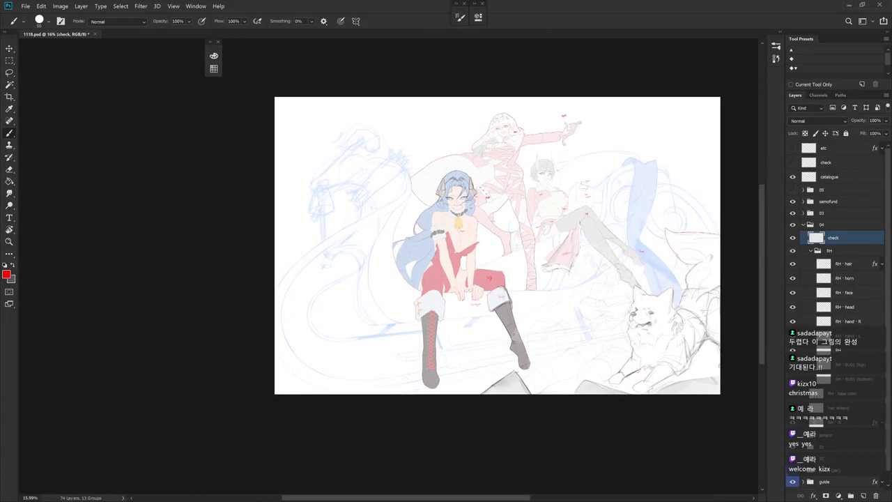
{"action": "left_click", "coordinate": [793, 190]}
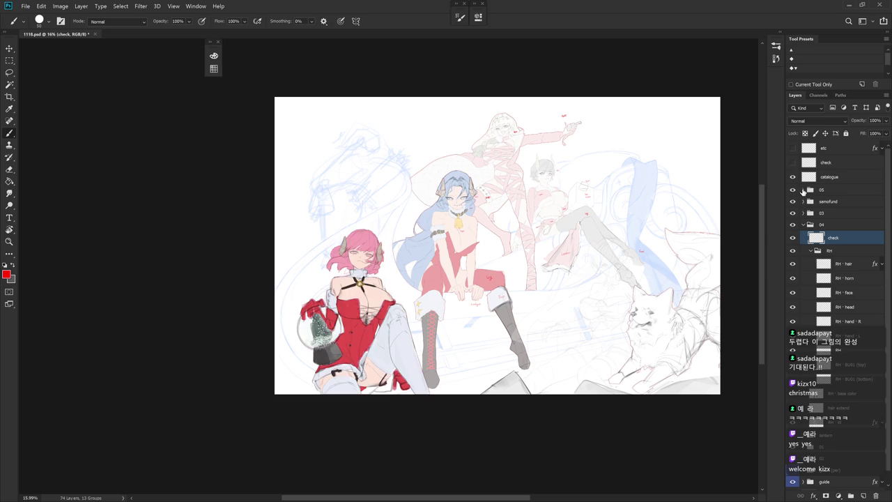
{"action": "left_click", "coordinate": [843, 393]}
{"action": "left_click", "coordinate": [883, 120]}
{"action": "left_click_drag", "start_coordinate": [858, 133], "coordinate": [886, 133]}
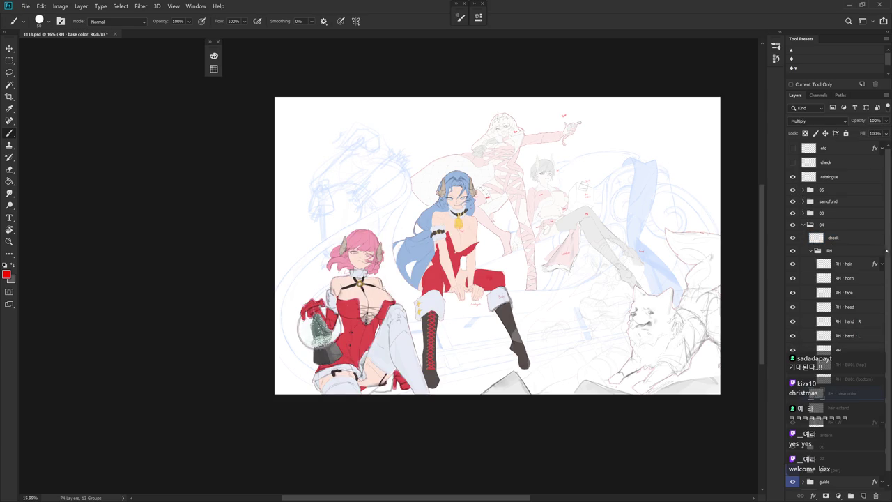
{"action": "scroll", "coordinate": [857, 408], "scroll_direction": "down", "scroll_amount": 1}
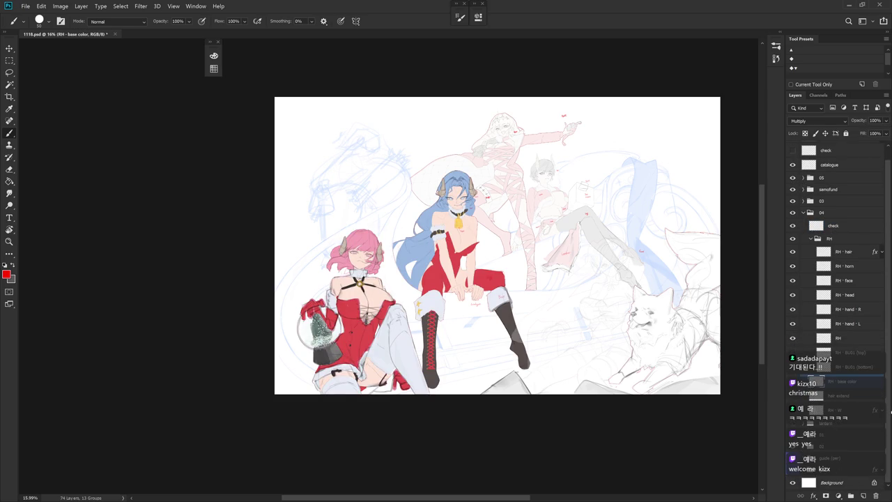
{"action": "scroll", "coordinate": [844, 444], "scroll_direction": "up", "scroll_amount": 1}
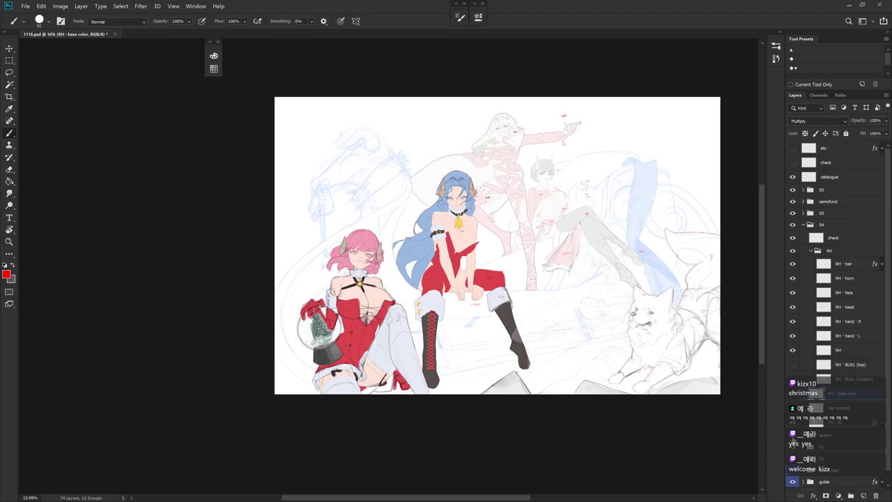
Step: Show the lantern layer, then expand and select group 03
{"action": "left_click", "coordinate": [793, 436]}
{"action": "left_click", "coordinate": [804, 213]}
{"action": "left_click", "coordinate": [834, 215]}
{"action": "left_click", "coordinate": [886, 120]}
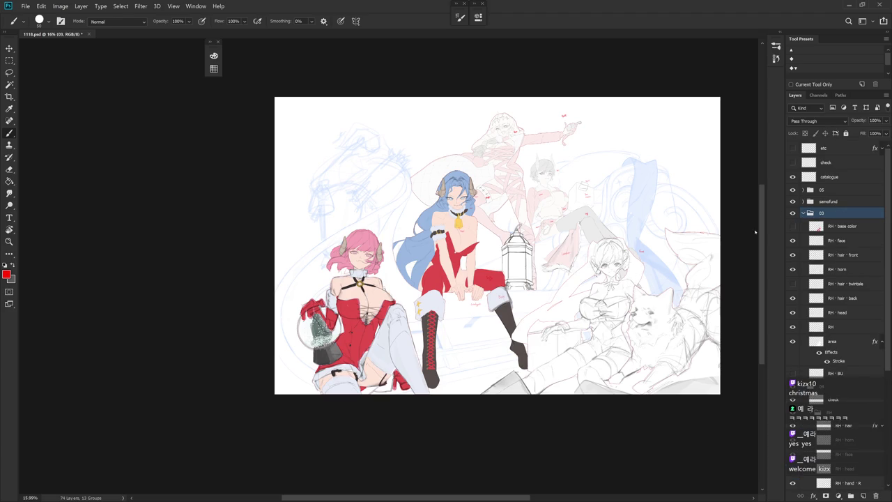
Step: Raise group 03's opacity and turn on its RH - base color layer
{"action": "left_click_drag", "start_coordinate": [649, 297], "coordinate": [597, 326]}
{"action": "scroll", "coordinate": [596, 326], "scroll_direction": "up", "scroll_amount": 3}
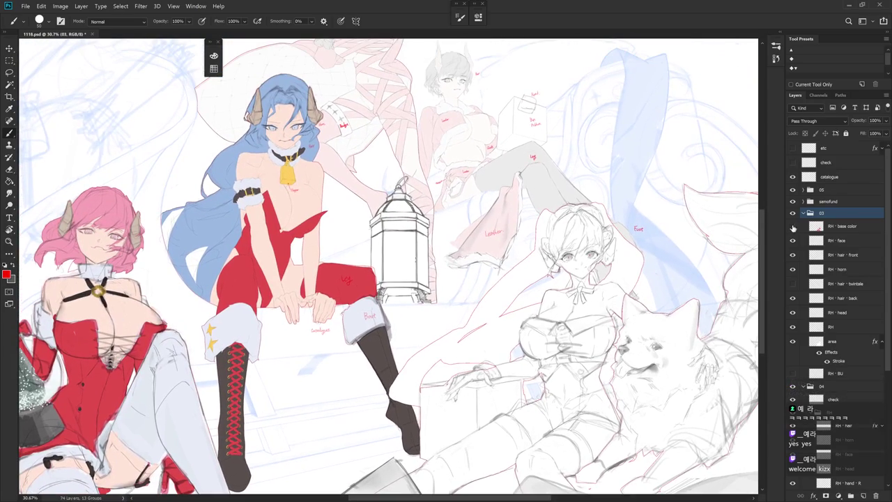
{"action": "left_click", "coordinate": [792, 226]}
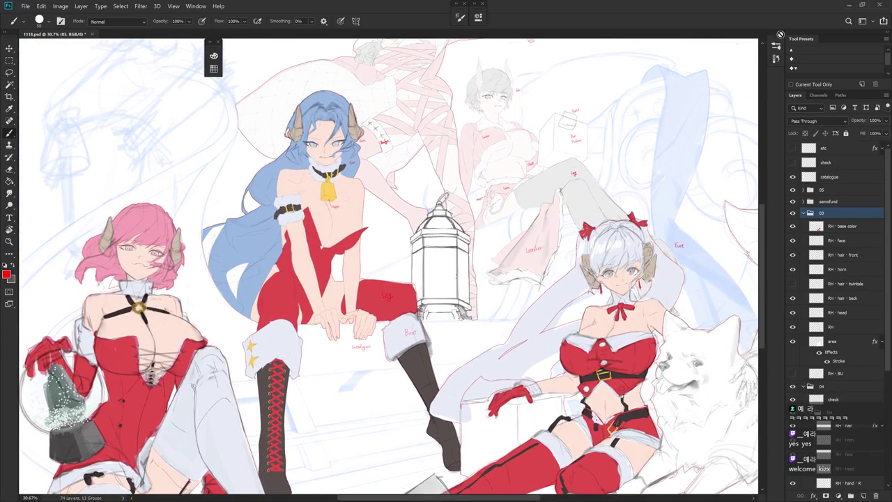
Step: Briefly open the History panel, then collapse it and pan the view
{"action": "left_click", "coordinate": [776, 59]}
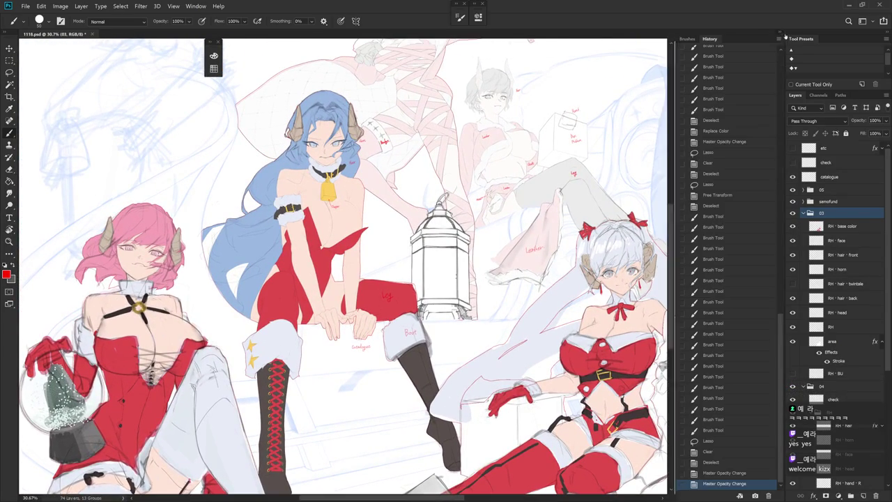
{"action": "left_click_drag", "start_coordinate": [524, 295], "coordinate": [552, 265]}
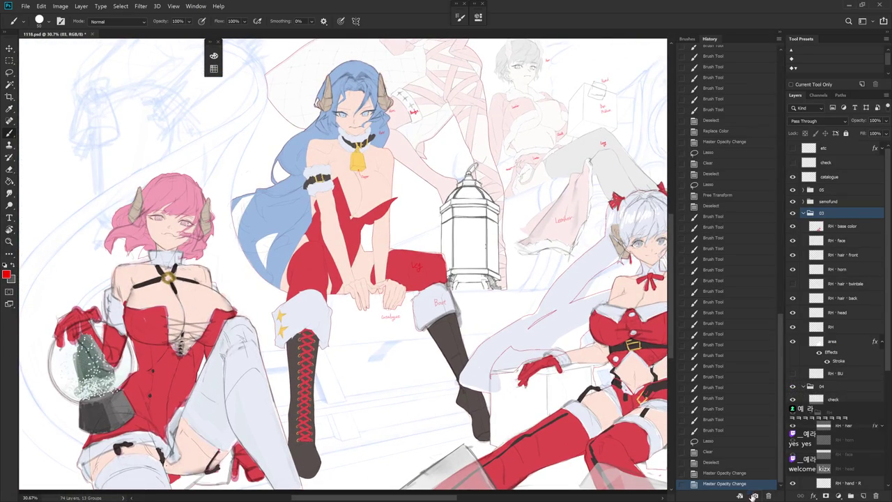
{"action": "left_click", "coordinate": [781, 34]}
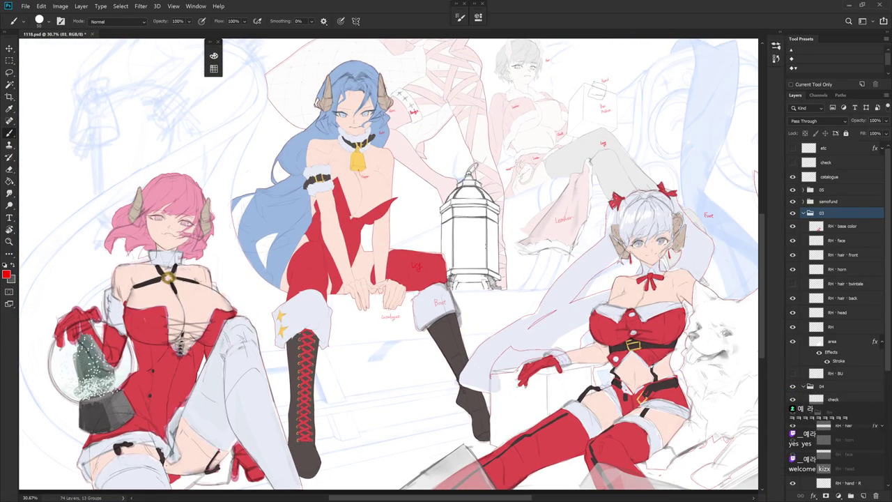
{"action": "left_click_drag", "start_coordinate": [563, 204], "coordinate": [594, 220]}
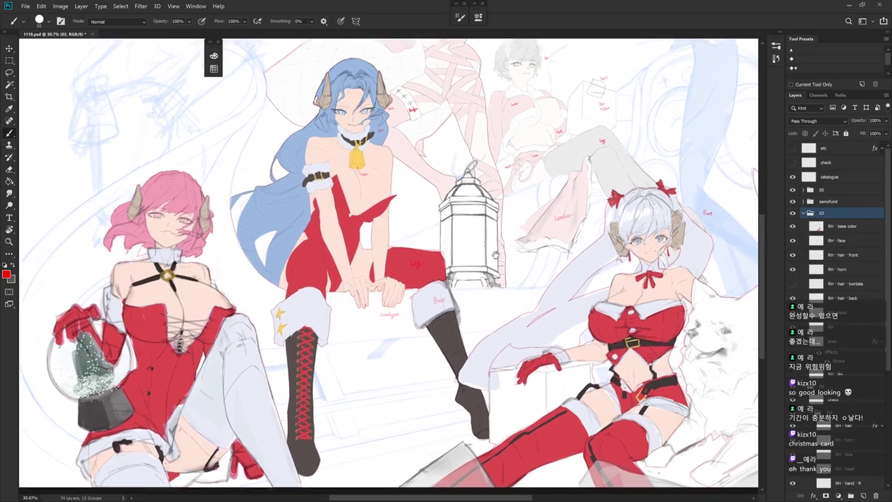
Step: Collapse group 03 and toggle the white-haired girl off and on, leaving her hidden
{"action": "left_click_drag", "start_coordinate": [435, 295], "coordinate": [407, 249]}
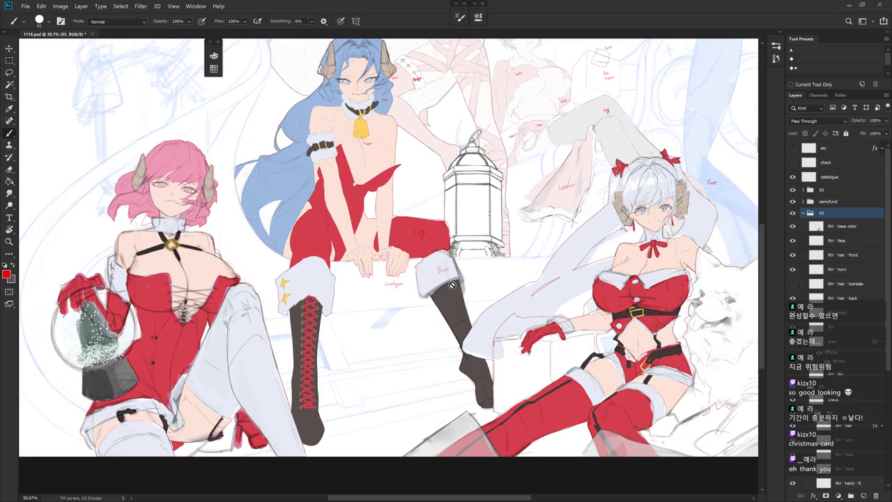
{"action": "left_click", "coordinate": [803, 213]}
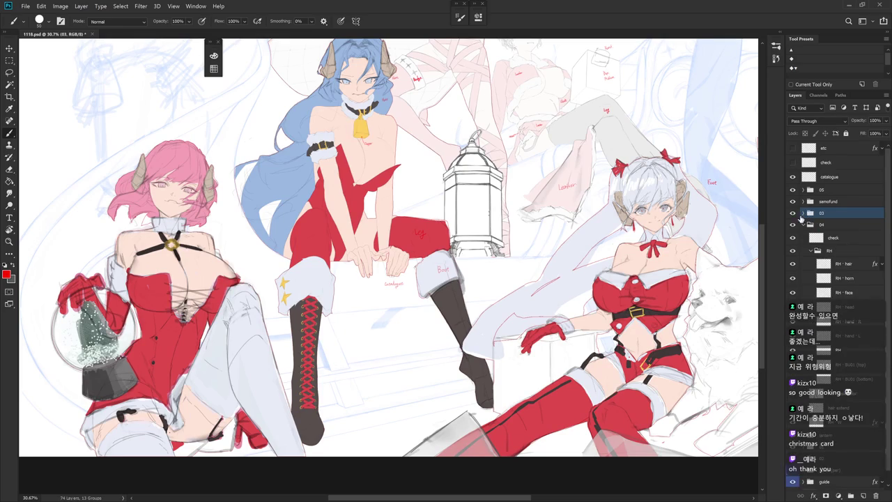
{"action": "left_click", "coordinate": [793, 213]}
{"action": "left_click_drag", "start_coordinate": [520, 377], "coordinate": [531, 345]}
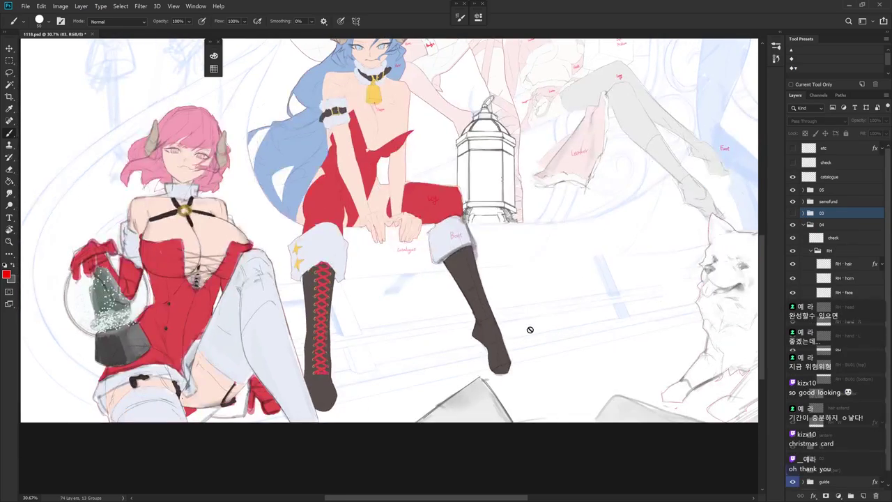
{"action": "left_click", "coordinate": [793, 213]}
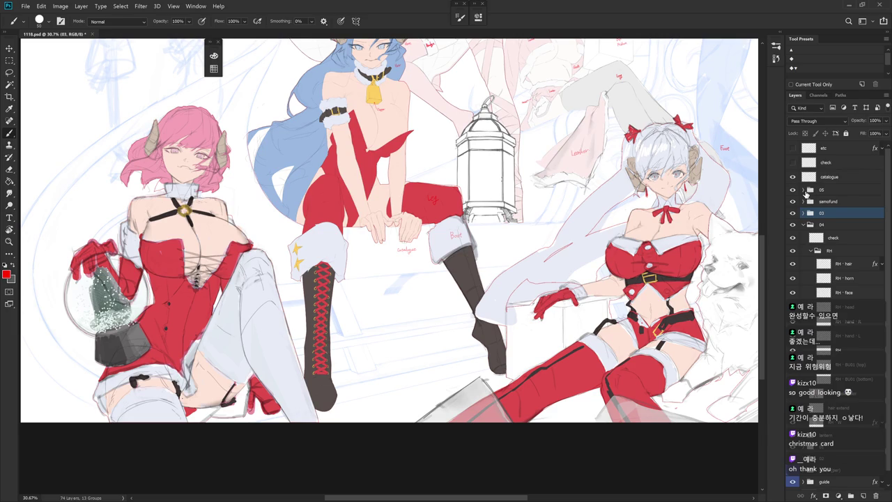
{"action": "mouse_move", "coordinate": [659, 310]}
{"action": "left_mouse_down"}
{"action": "mouse_move", "coordinate": [603, 348]}
{"action": "mouse_move", "coordinate": [624, 354]}
{"action": "left_mouse_up"}
{"action": "key", "text": "ctrl+comma"}
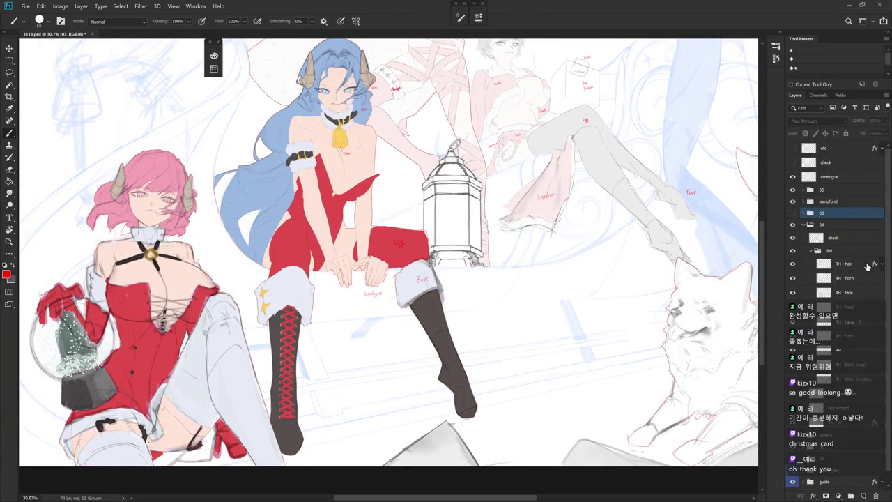
Step: Select the RH - hand - L layer and zoom in on the blue-haired girl's hands
{"action": "scroll", "coordinate": [890, 315], "scroll_direction": "down", "scroll_amount": 1}
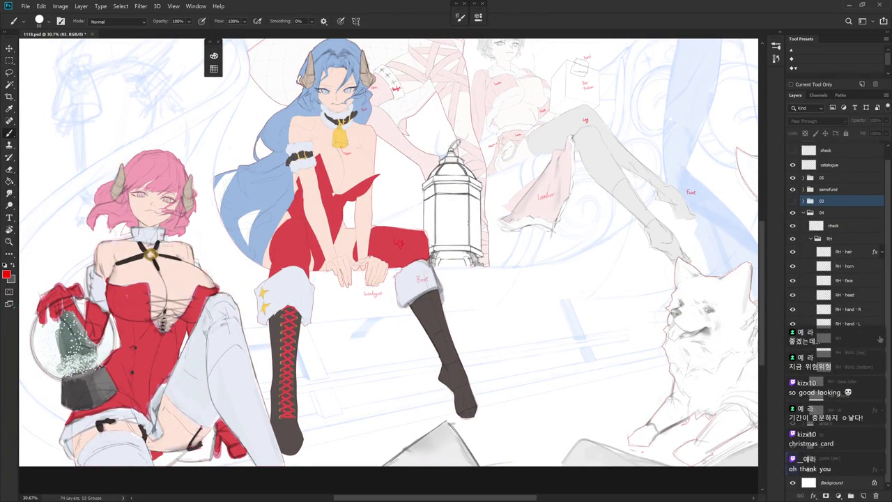
{"action": "left_click", "coordinate": [840, 324]}
{"action": "left_click_drag", "start_coordinate": [488, 348], "coordinate": [592, 336]}
{"action": "mouse_move", "coordinate": [471, 269]}
{"action": "left_mouse_down"}
{"action": "mouse_move", "coordinate": [494, 264]}
{"action": "mouse_move", "coordinate": [494, 290]}
{"action": "left_mouse_up"}
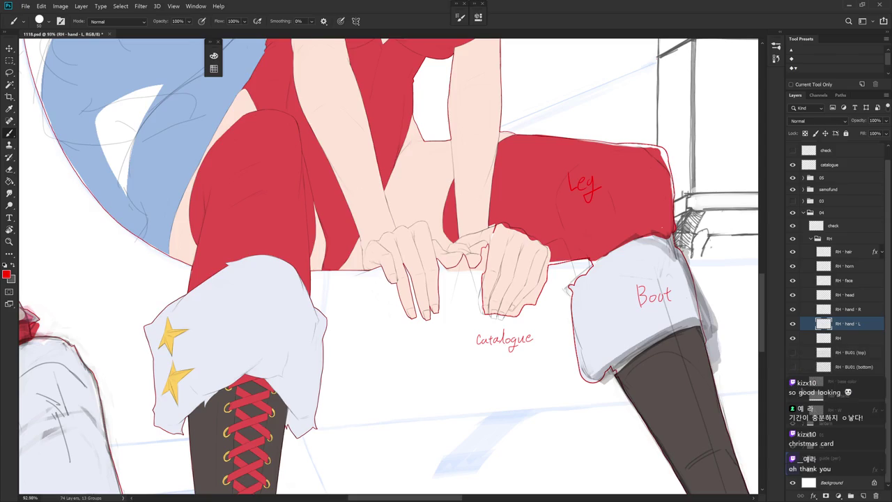
Step: On the RH - W layer, fill lassoed areas near the fingers to trim the white backing
{"action": "key", "text": "ctrl+comma"}
{"action": "left_click", "coordinate": [602, 343], "text": "ctrl"}
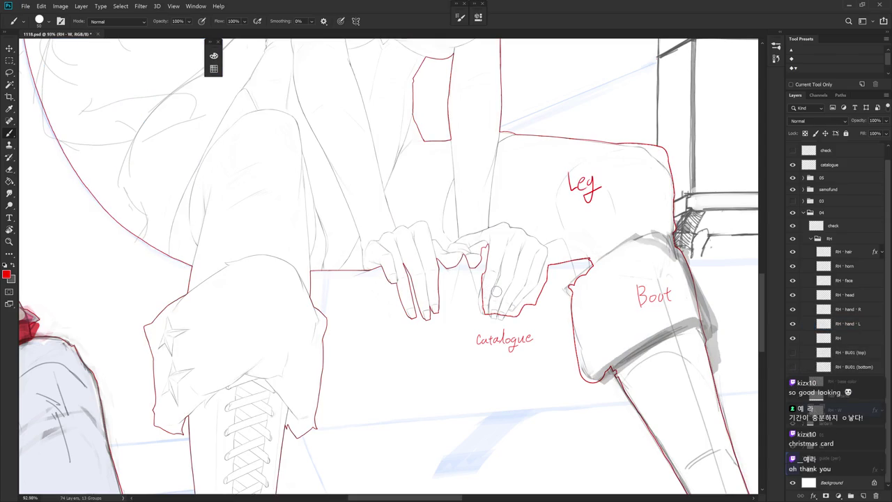
{"action": "left_click_drag", "start_coordinate": [486, 248], "coordinate": [508, 238]}
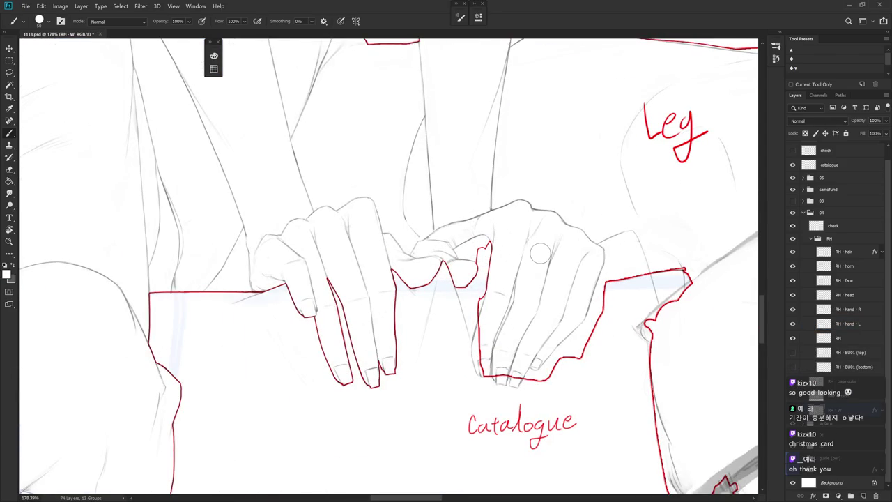
{"action": "key", "text": "l"}
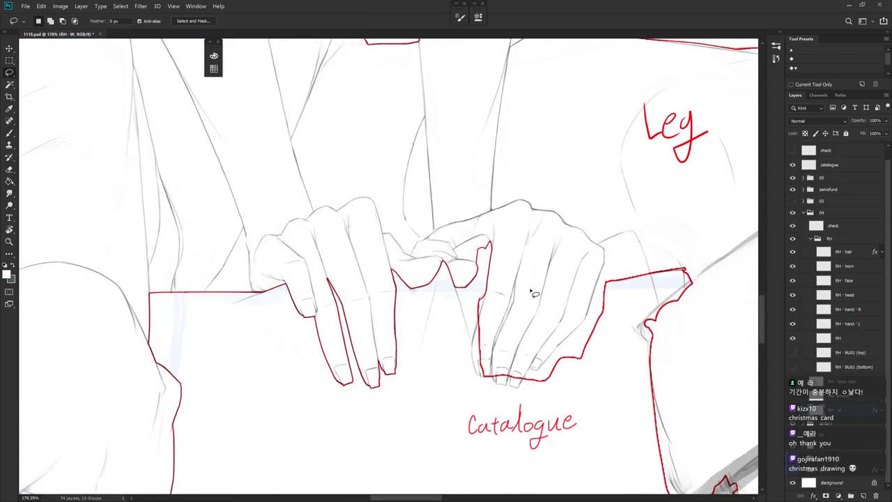
{"action": "mouse_move", "coordinate": [491, 254]}
{"action": "left_mouse_down"}
{"action": "mouse_move", "coordinate": [457, 282]}
{"action": "mouse_move", "coordinate": [490, 267]}
{"action": "mouse_move", "coordinate": [460, 278]}
{"action": "mouse_move", "coordinate": [474, 258]}
{"action": "mouse_move", "coordinate": [489, 267]}
{"action": "left_mouse_up"}
{"action": "key", "text": "alt+BackSpace"}
{"action": "key", "text": "ctrl+d"}
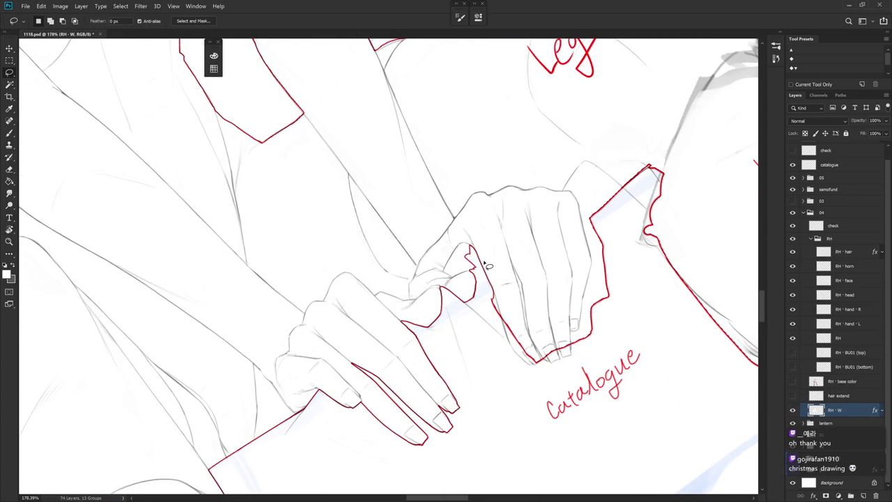
{"action": "key", "text": "alt+BackSpace"}
{"action": "key", "text": "ctrl+d"}
Step: Rotate the view back to level and centre the hands
{"action": "mouse_move", "coordinate": [488, 265]}
{"action": "left_mouse_down"}
{"action": "mouse_move", "coordinate": [466, 301]}
{"action": "mouse_move", "coordinate": [484, 243]}
{"action": "left_mouse_up"}
{"action": "key", "text": "e"}
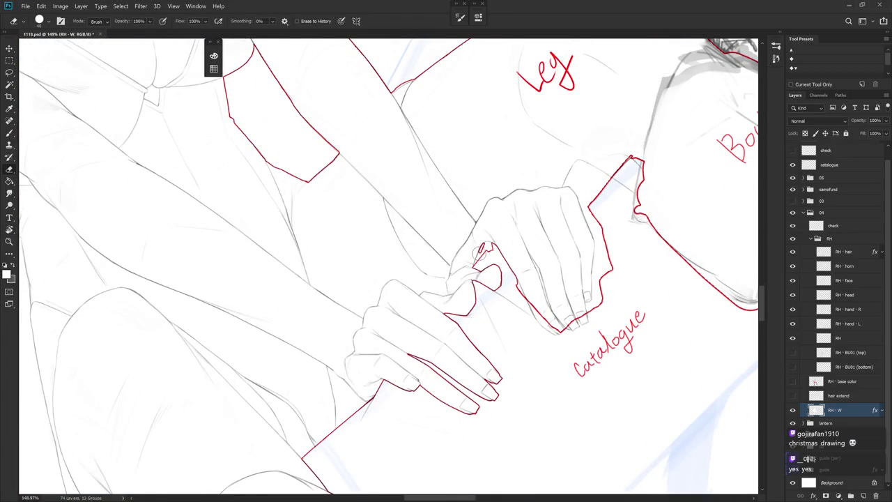
{"action": "key", "text": "l"}
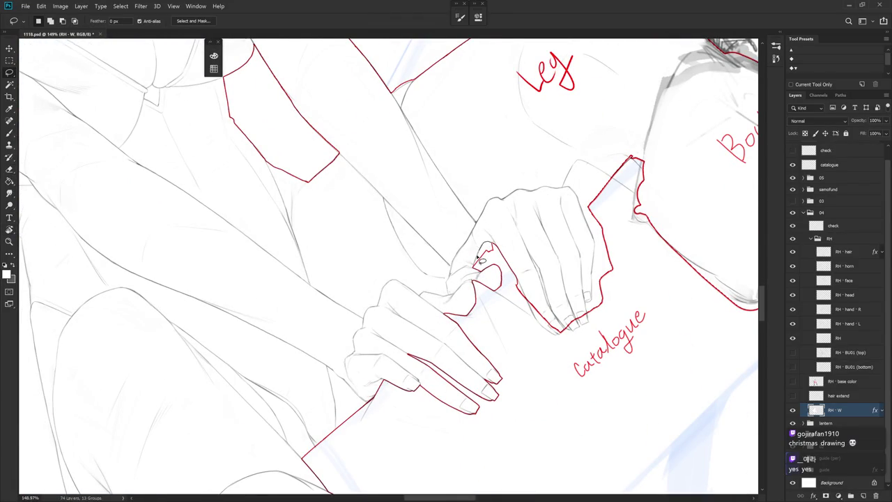
{"action": "mouse_move", "coordinate": [498, 249]}
{"action": "left_mouse_down"}
{"action": "mouse_move", "coordinate": [533, 291]}
{"action": "mouse_move", "coordinate": [492, 232]}
{"action": "left_mouse_up"}
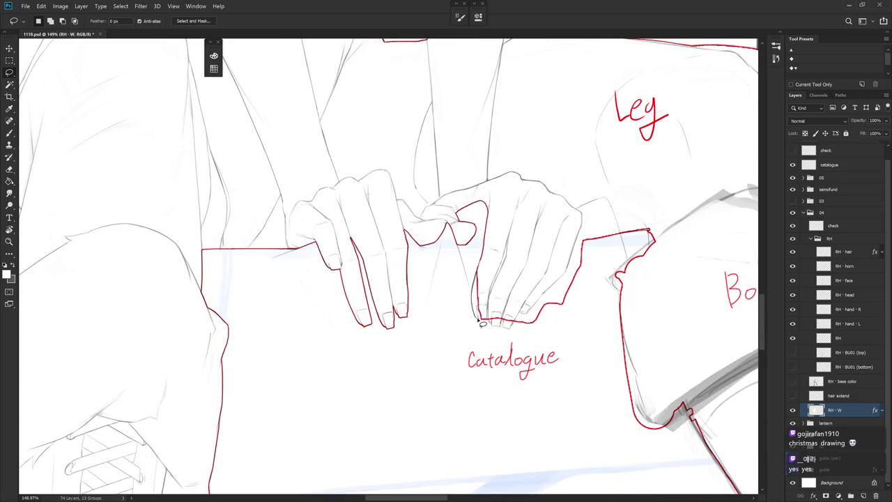
Step: Trim the white backing around the finger at the hand's edge, tilting the canvas
{"action": "left_click_drag", "start_coordinate": [481, 322], "coordinate": [475, 318]}
{"action": "key", "text": "ctrl+d"}
{"action": "key", "text": "b"}
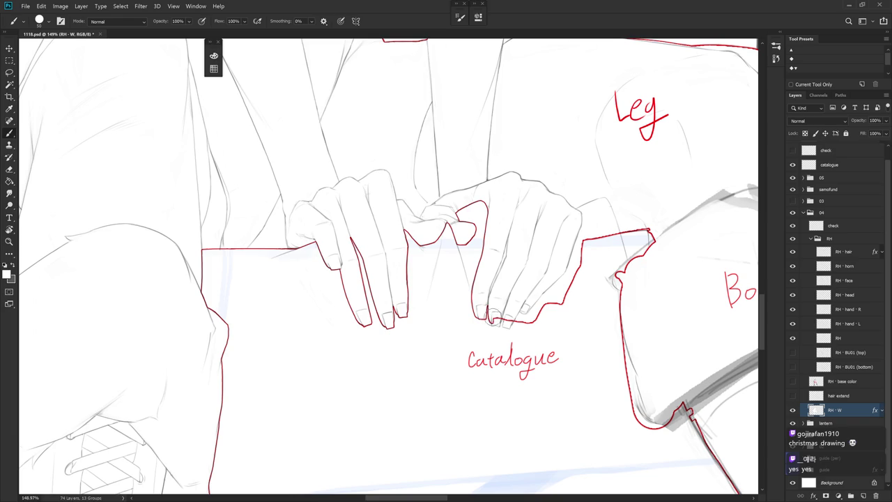
{"action": "left_click_drag", "start_coordinate": [531, 288], "coordinate": [491, 240]}
{"action": "key", "text": "l"}
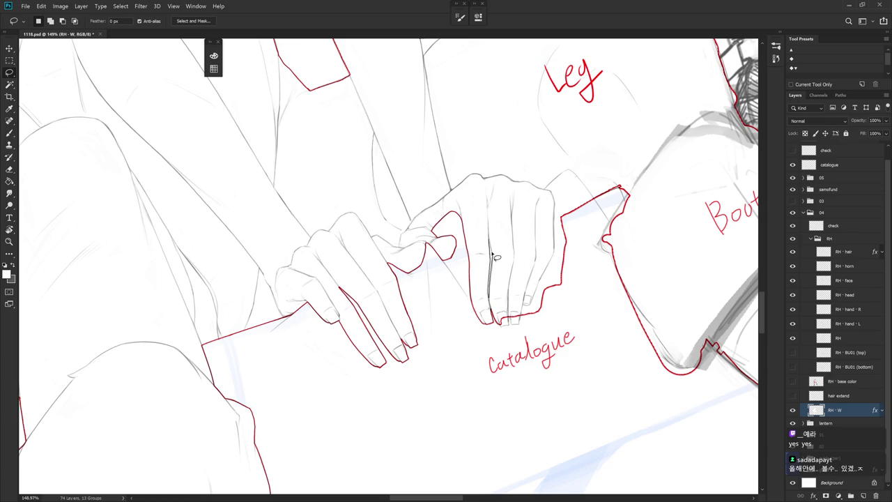
Step: Paint white with a smaller brush along the finger edges, then begin lassoing the stray fingertip
{"action": "key", "text": "b"}
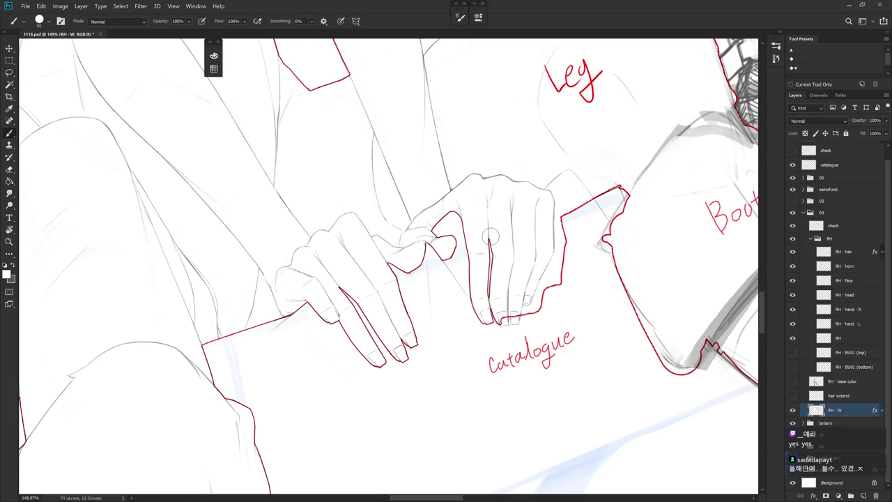
{"action": "key", "text": "bracketleft"}
{"action": "key", "text": "l"}
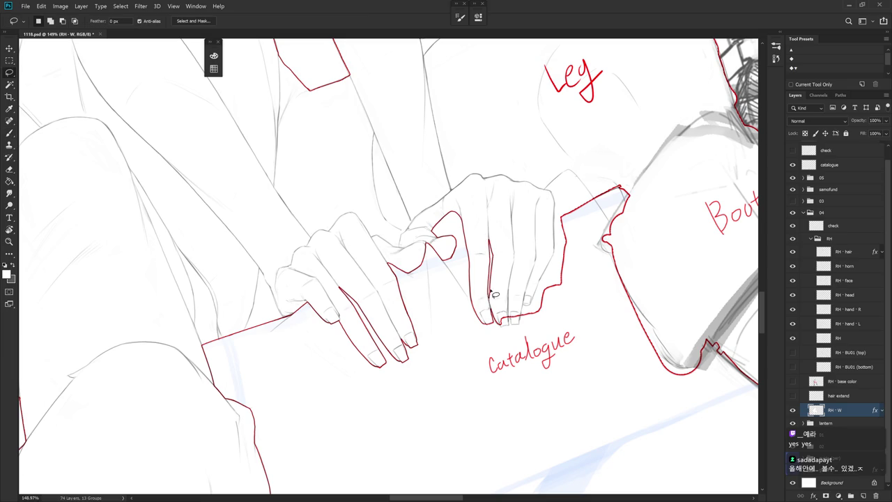
{"action": "key", "text": "b"}
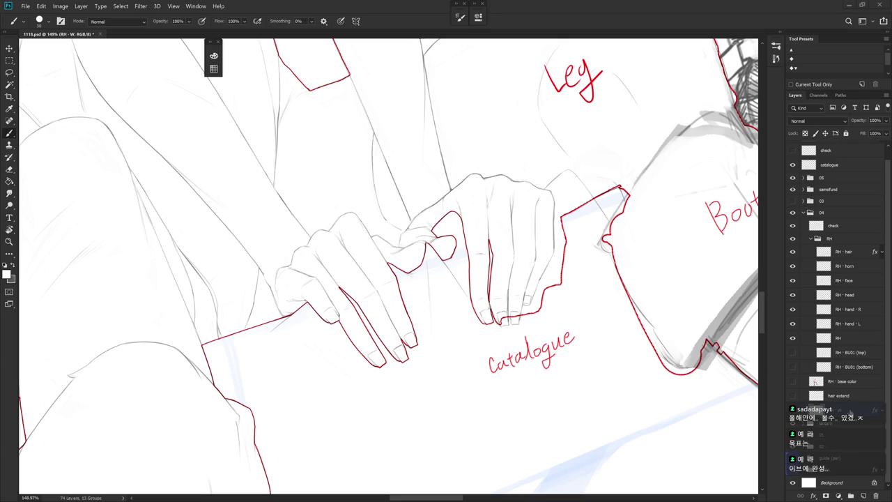
{"action": "left_click_drag", "start_coordinate": [510, 336], "coordinate": [474, 324]}
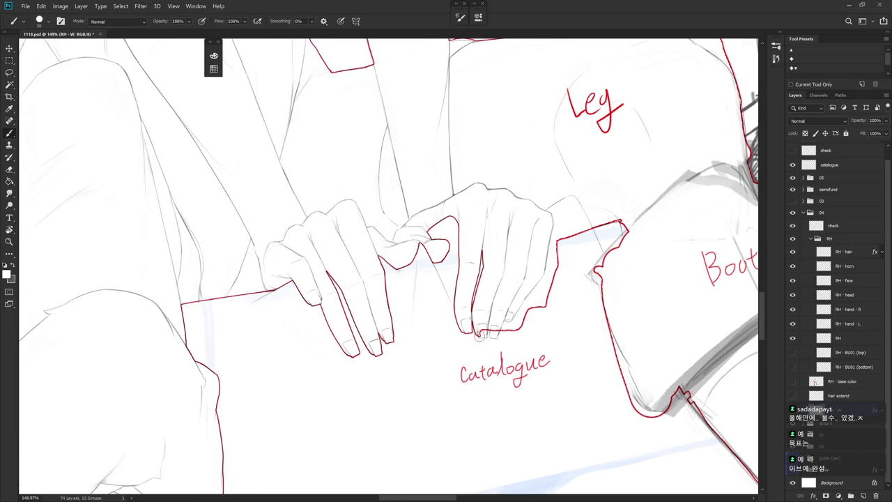
{"action": "left_click_drag", "start_coordinate": [480, 337], "coordinate": [500, 292]}
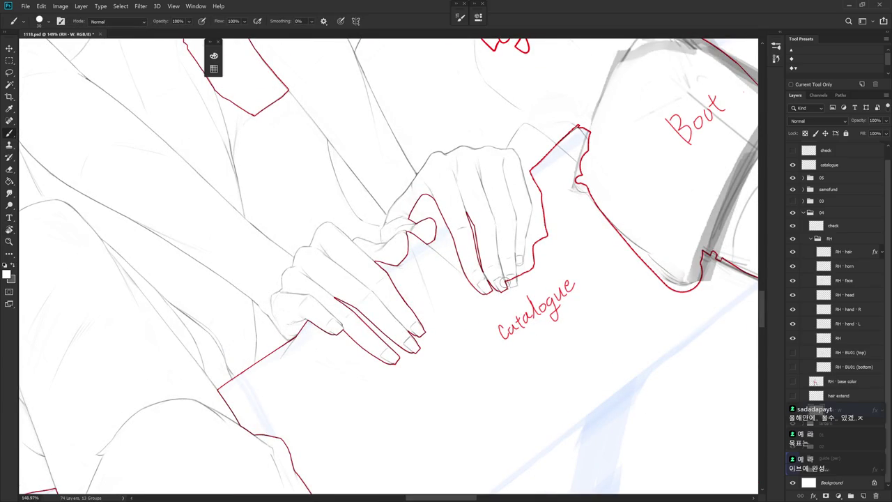
{"action": "left_click_drag", "start_coordinate": [508, 281], "coordinate": [494, 325]}
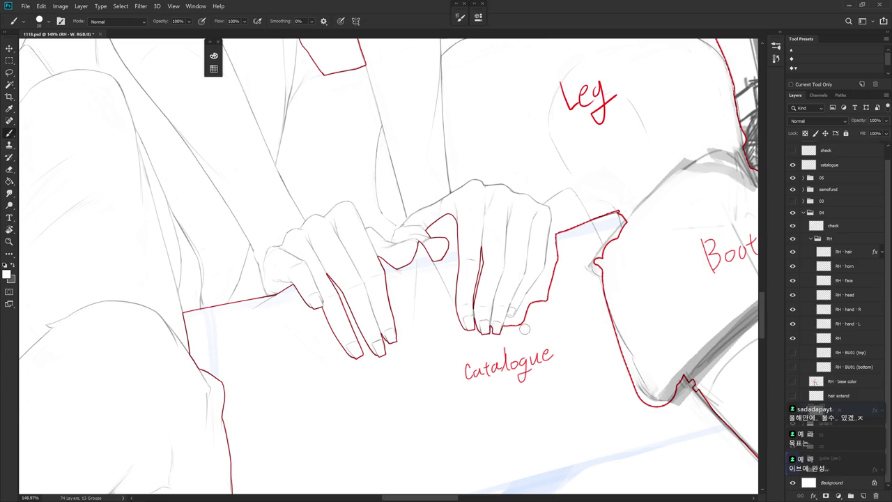
{"action": "left_click_drag", "start_coordinate": [525, 315], "coordinate": [519, 281]}
{"action": "key", "text": "l"}
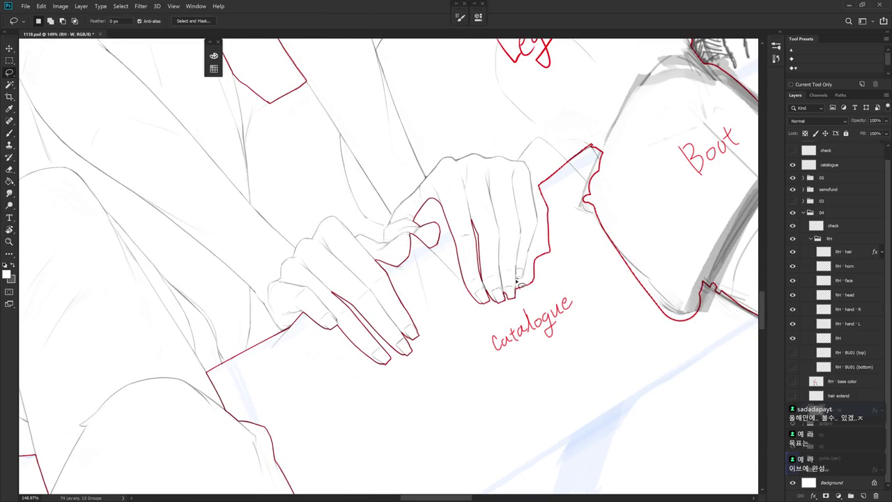
{"action": "mouse_move", "coordinate": [522, 281]}
{"action": "left_mouse_down"}
{"action": "mouse_move", "coordinate": [537, 259]}
{"action": "mouse_move", "coordinate": [544, 276]}
{"action": "left_mouse_up"}
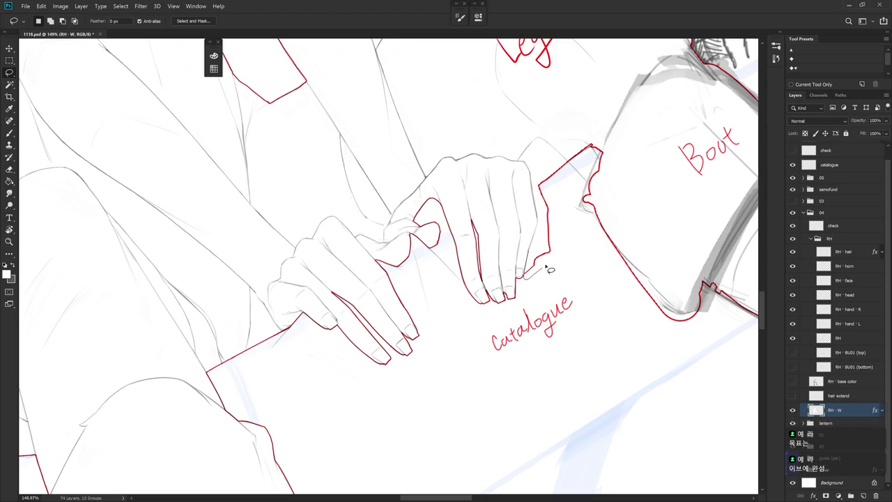
Step: Delete the stray fingertip bit and the leftover stub from the white shape
{"action": "scroll", "coordinate": [547, 244], "scroll_direction": "up", "scroll_amount": 2}
{"action": "mouse_move", "coordinate": [544, 276]}
{"action": "left_mouse_down"}
{"action": "mouse_move", "coordinate": [533, 260]}
{"action": "mouse_move", "coordinate": [534, 276]}
{"action": "left_mouse_up"}
{"action": "key", "text": "Delete"}
{"action": "key", "text": "ctrl+d"}
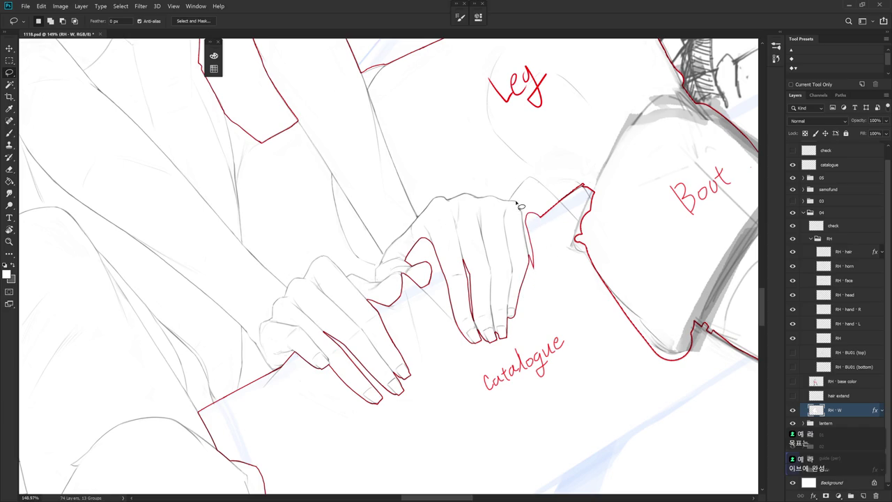
{"action": "mouse_move", "coordinate": [532, 266]}
{"action": "left_mouse_down"}
{"action": "mouse_move", "coordinate": [547, 282]}
{"action": "mouse_move", "coordinate": [520, 209]}
{"action": "left_mouse_up"}
{"action": "key", "text": "Delete"}
{"action": "key", "text": "ctrl+d"}
Step: Rotate the view and clear the notch where the catalogue meets the boot, then zoom out
{"action": "key", "text": "b"}
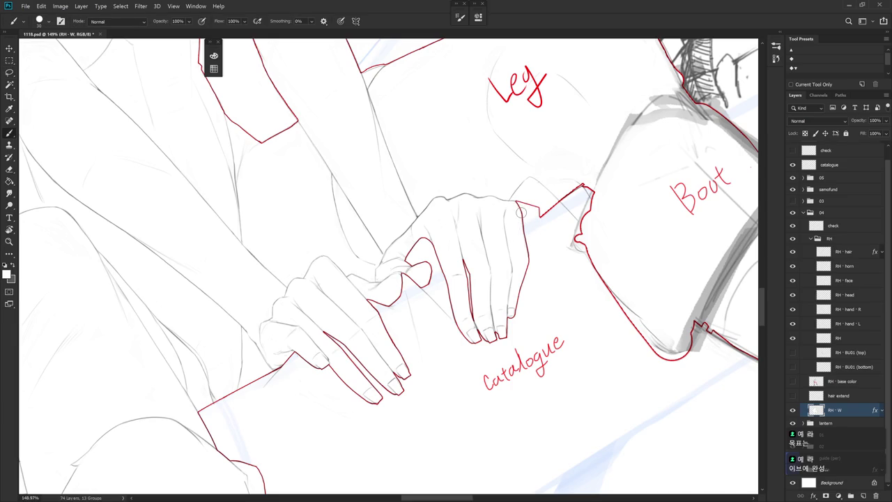
{"action": "key", "text": "r"}
{"action": "mouse_move", "coordinate": [527, 210]}
{"action": "left_mouse_down"}
{"action": "mouse_move", "coordinate": [578, 237]}
{"action": "mouse_move", "coordinate": [512, 184]}
{"action": "left_mouse_up"}
{"action": "key", "text": "l"}
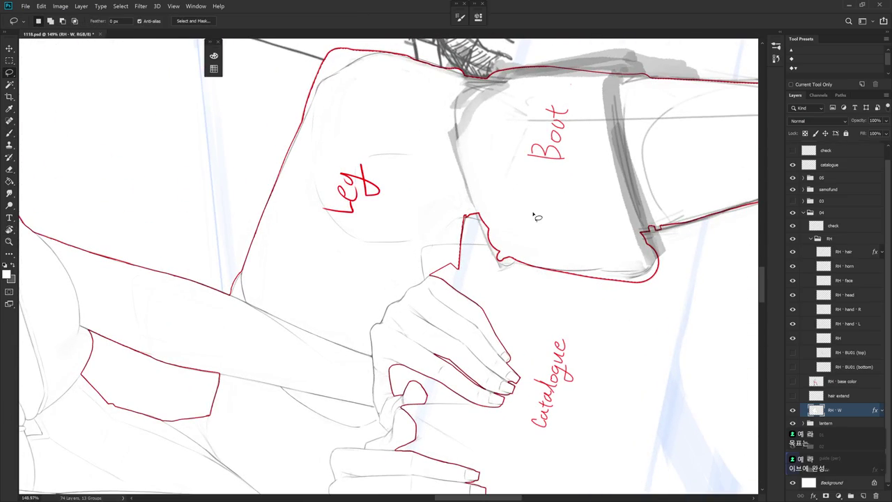
{"action": "mouse_move", "coordinate": [493, 293]}
{"action": "left_mouse_down"}
{"action": "mouse_move", "coordinate": [432, 249]}
{"action": "mouse_move", "coordinate": [427, 272]}
{"action": "mouse_move", "coordinate": [446, 249]}
{"action": "mouse_move", "coordinate": [453, 383]}
{"action": "mouse_move", "coordinate": [404, 244]}
{"action": "left_mouse_up"}
{"action": "key", "text": "b"}
{"action": "key", "text": "l"}
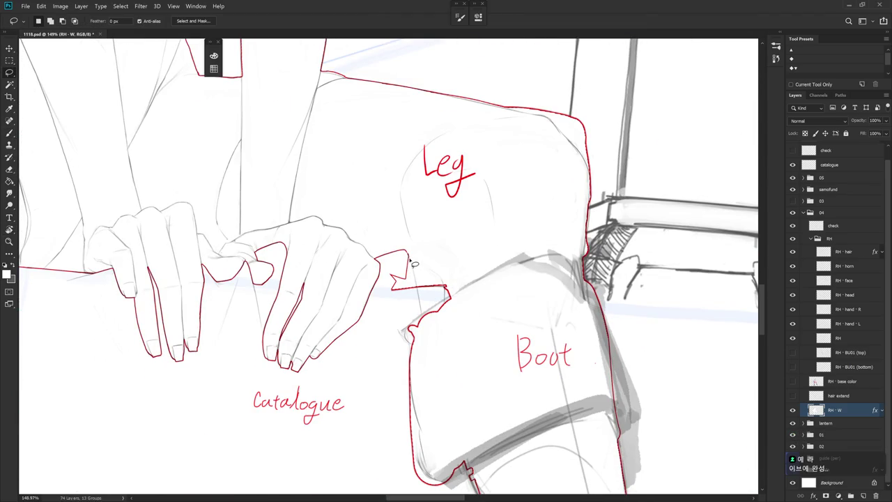
{"action": "left_click_drag", "start_coordinate": [418, 289], "coordinate": [401, 250]}
{"action": "key", "text": "ctrl+d"}
{"action": "key", "text": "b"}
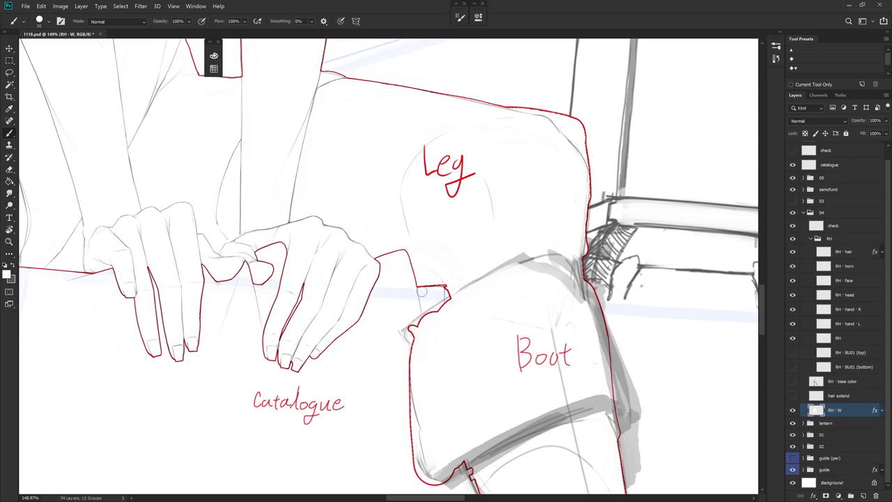
{"action": "scroll", "coordinate": [481, 279], "scroll_direction": "down", "scroll_amount": 5}
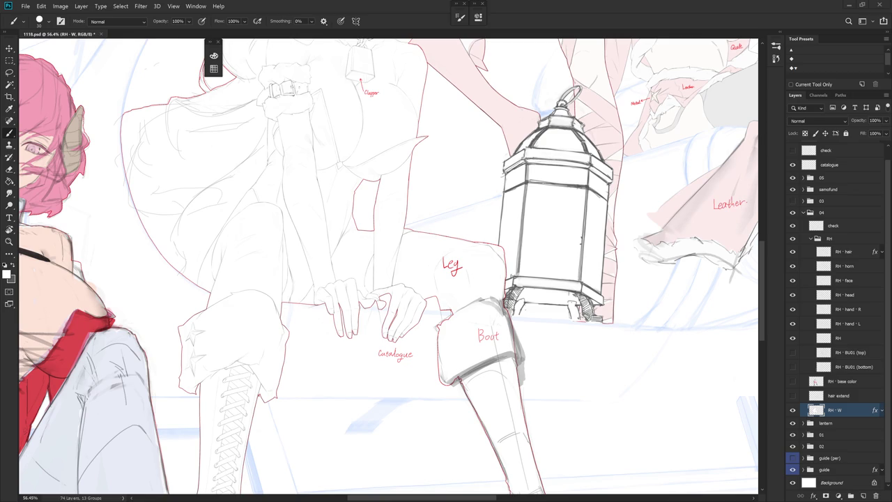
Step: Toggle the white layer's stroke effect, select the RH layer and switch to full screen
{"action": "left_click", "coordinate": [883, 412]}
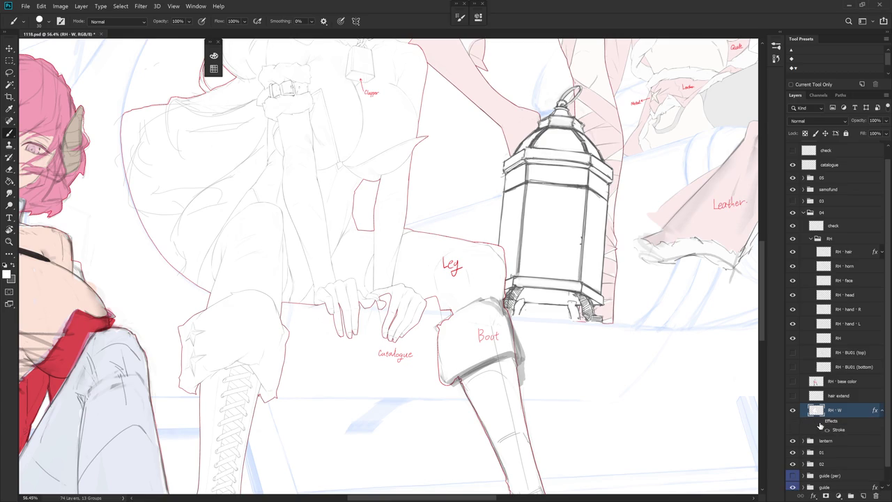
{"action": "key", "text": "r"}
{"action": "left_click_drag", "start_coordinate": [485, 342], "coordinate": [509, 241]}
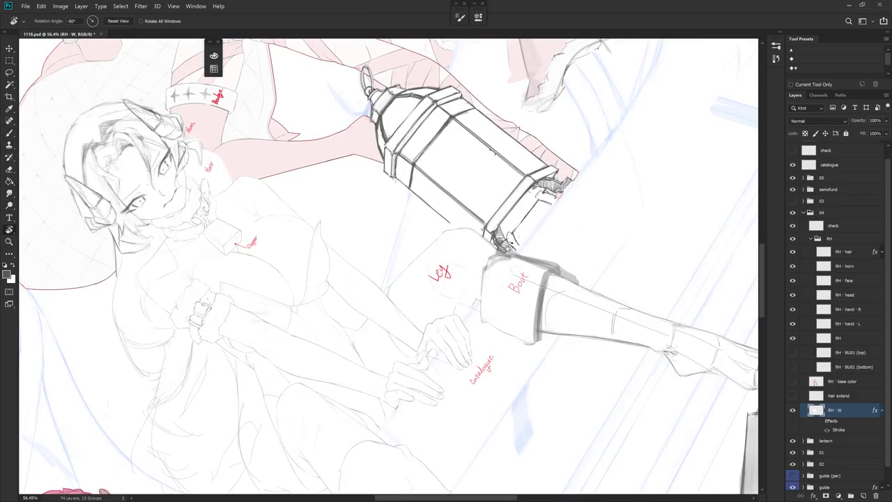
{"action": "left_click", "coordinate": [854, 338]}
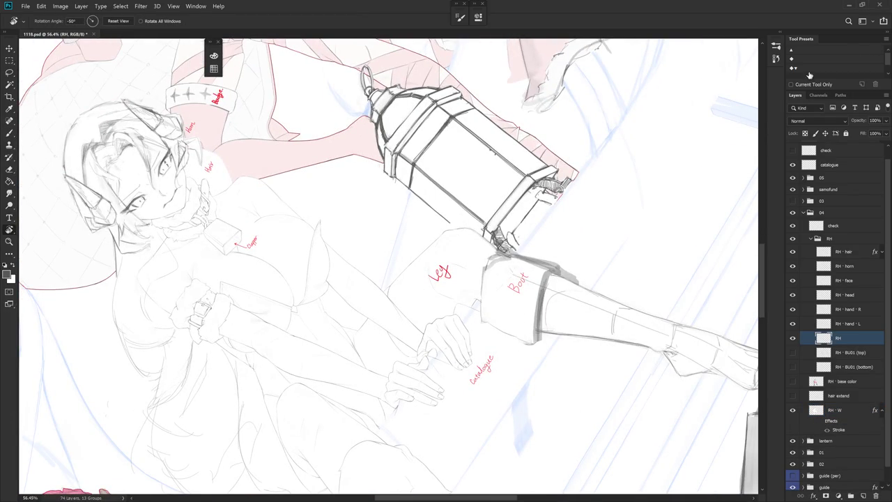
{"action": "key", "text": "f"}
{"action": "key", "text": "f"}
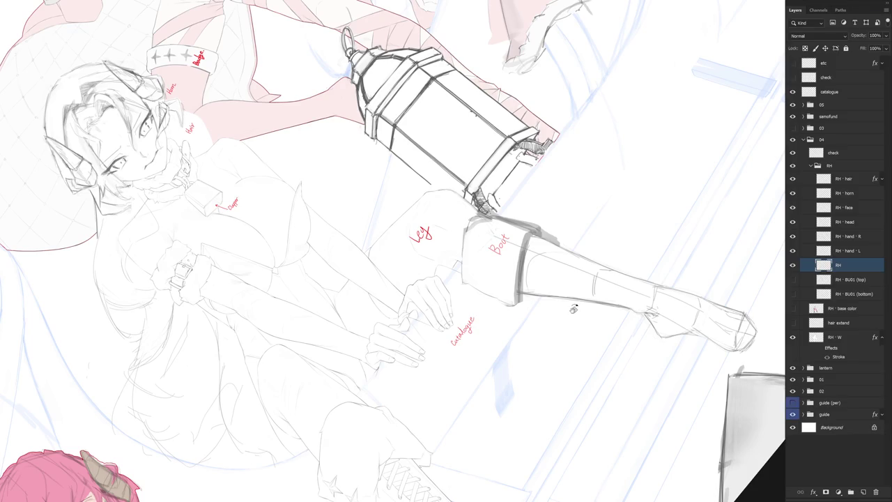
{"action": "scroll", "coordinate": [419, 181], "scroll_direction": "up", "scroll_amount": 1}
{"action": "scroll", "coordinate": [418, 181], "scroll_direction": "up", "scroll_amount": 3}
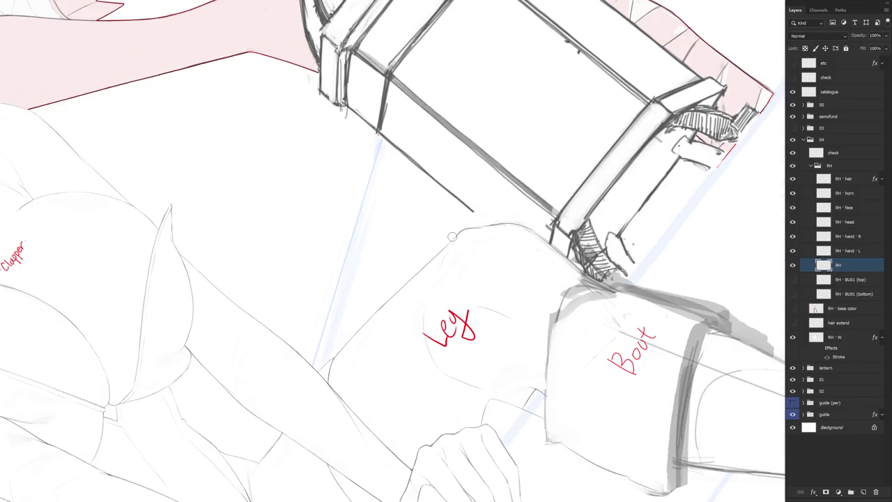
Step: Pick a sketching brush, centre the leg and boot, hide the lantern and sketch the cuff's left edge
{"action": "right_click", "coordinate": [480, 227]}
{"action": "left_click", "coordinate": [530, 307]}
{"action": "key", "text": "Return"}
{"action": "key", "text": "r"}
{"action": "left_click_drag", "start_coordinate": [457, 234], "coordinate": [445, 197]}
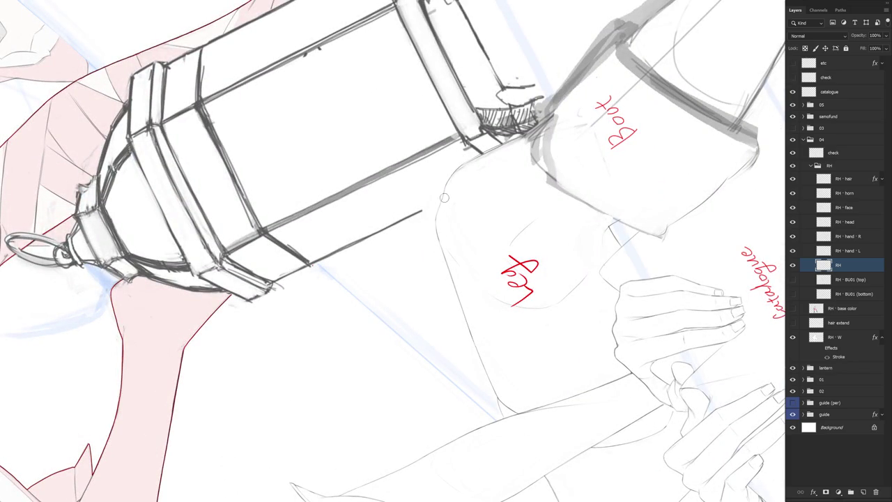
{"action": "key", "text": "Escape"}
{"action": "mouse_move", "coordinate": [495, 305]}
{"action": "left_mouse_down"}
{"action": "mouse_move", "coordinate": [481, 207]}
{"action": "mouse_move", "coordinate": [498, 197]}
{"action": "left_mouse_up"}
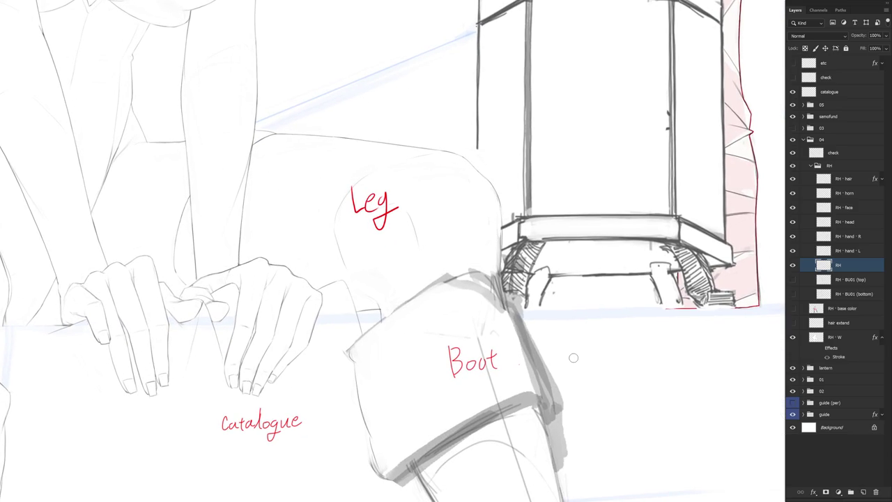
{"action": "left_click", "coordinate": [794, 367]}
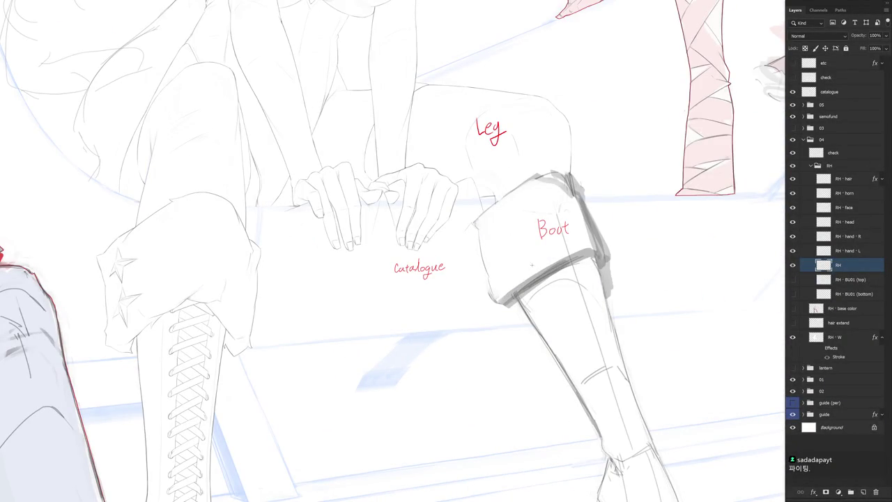
{"action": "left_click_drag", "start_coordinate": [515, 304], "coordinate": [497, 213]}
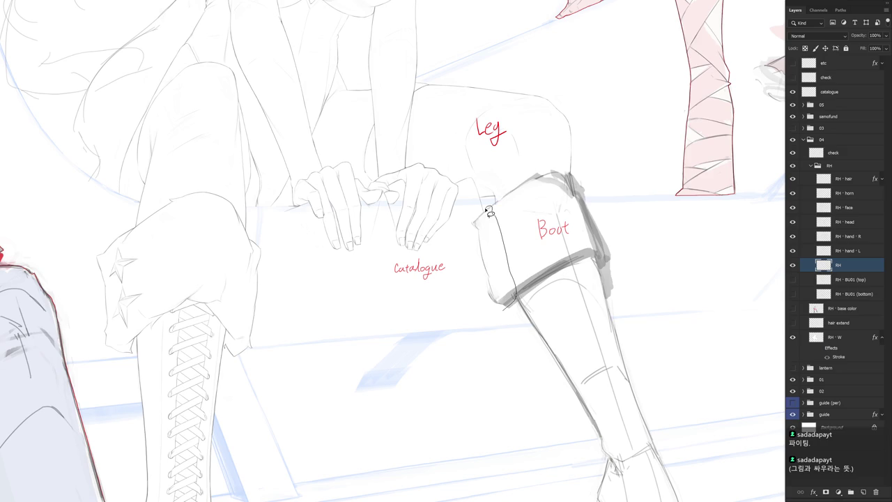
Step: Undo the cuff line and warp the boot cuff's left edge with Free Transform
{"action": "key", "text": "ctrl+z"}
{"action": "left_click_drag", "start_coordinate": [494, 208], "coordinate": [512, 240]}
{"action": "key", "text": "ctrl+t"}
{"action": "mouse_move", "coordinate": [503, 297]}
{"action": "left_mouse_down"}
{"action": "mouse_move", "coordinate": [495, 309]}
{"action": "mouse_move", "coordinate": [502, 296]}
{"action": "left_mouse_up"}
{"action": "key", "text": "Return"}
{"action": "key", "text": "ctrl+d"}
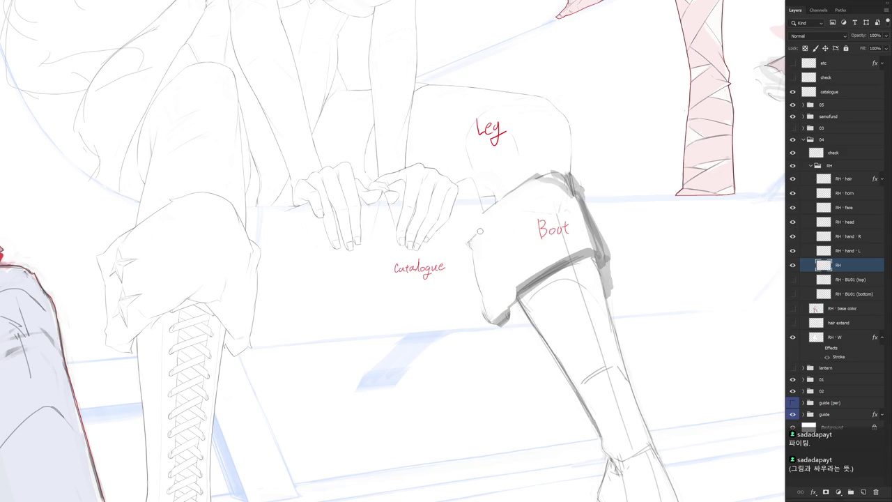
Step: Draw a line along the knee contour and rotate the view toward the boot
{"action": "left_click_drag", "start_coordinate": [468, 238], "coordinate": [488, 207]}
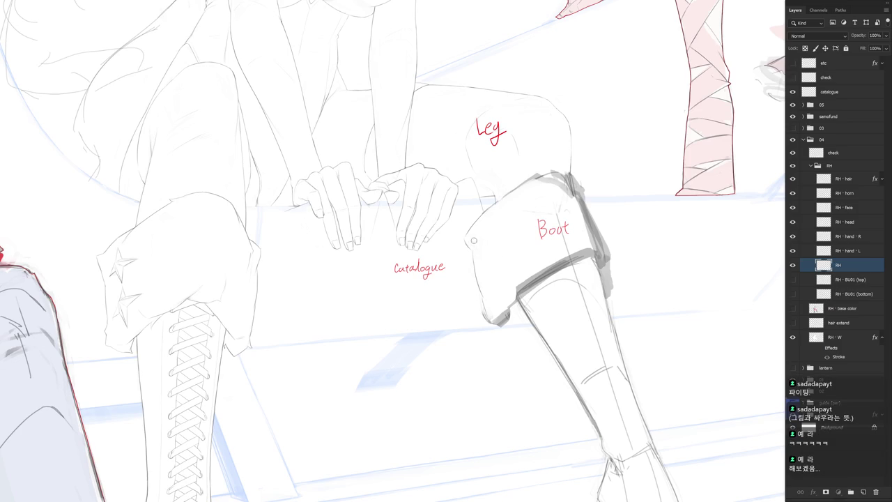
{"action": "key", "text": "l"}
{"action": "left_click_drag", "start_coordinate": [511, 277], "coordinate": [448, 189]}
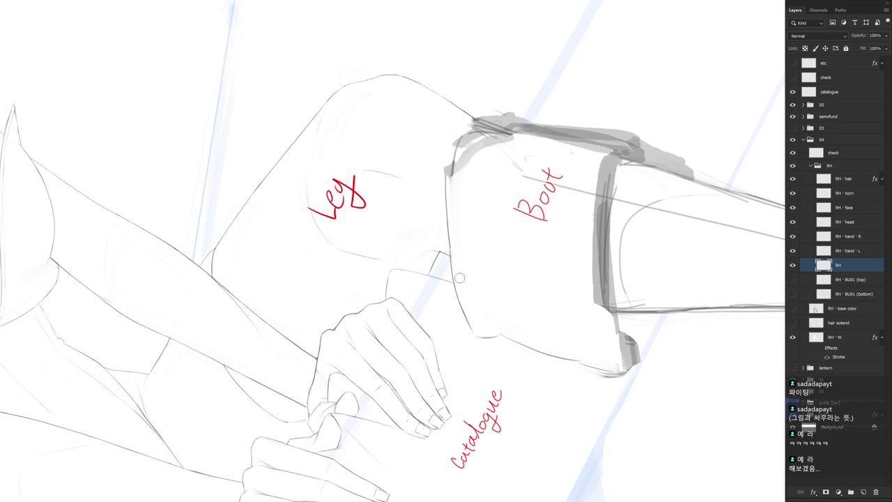
Step: Shade the boot's upper-left edge grey and draw a faint line along its left side
{"action": "scroll", "coordinate": [462, 215], "scroll_direction": "down", "scroll_amount": 5}
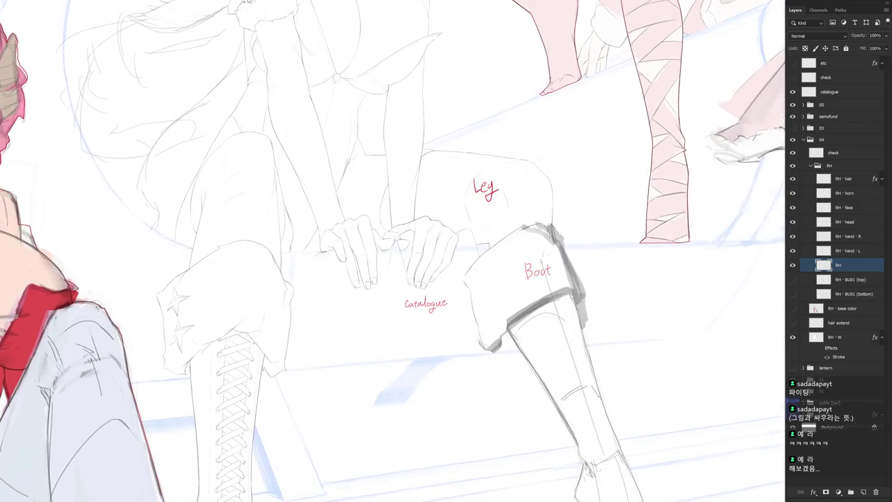
{"action": "scroll", "coordinate": [511, 253], "scroll_direction": "up", "scroll_amount": 3}
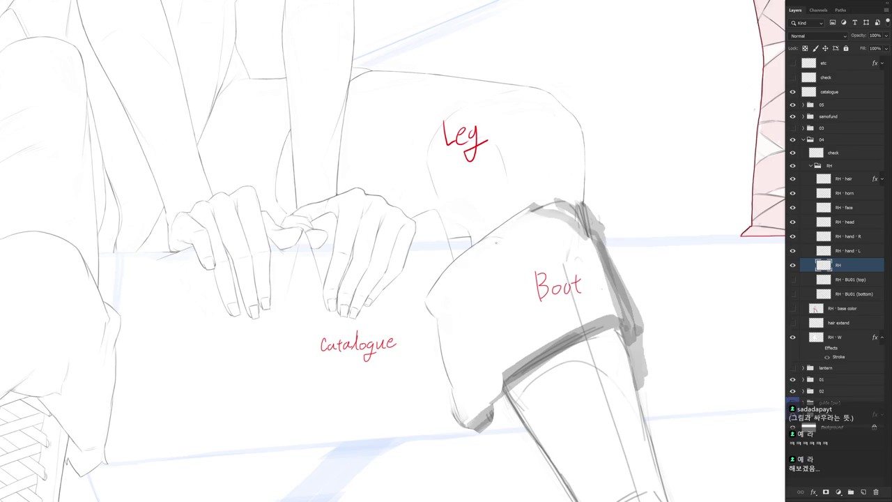
{"action": "left_click_drag", "start_coordinate": [520, 293], "coordinate": [479, 200]}
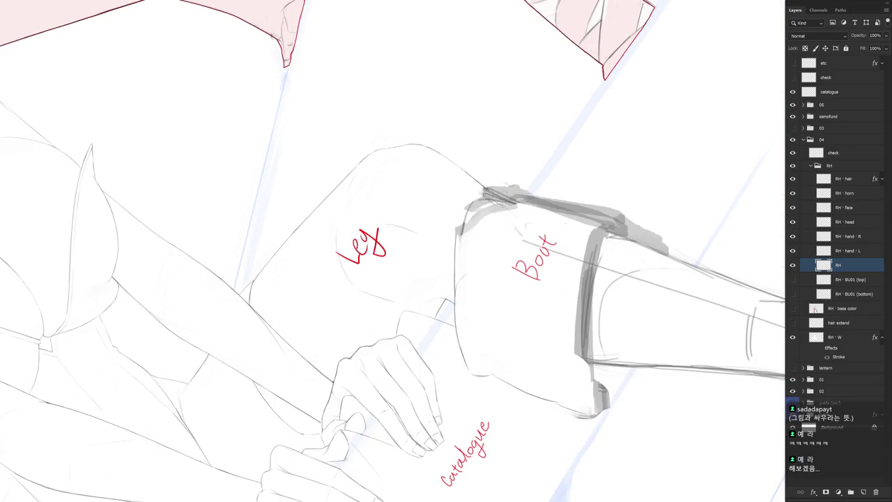
{"action": "left_click_drag", "start_coordinate": [466, 201], "coordinate": [459, 239]}
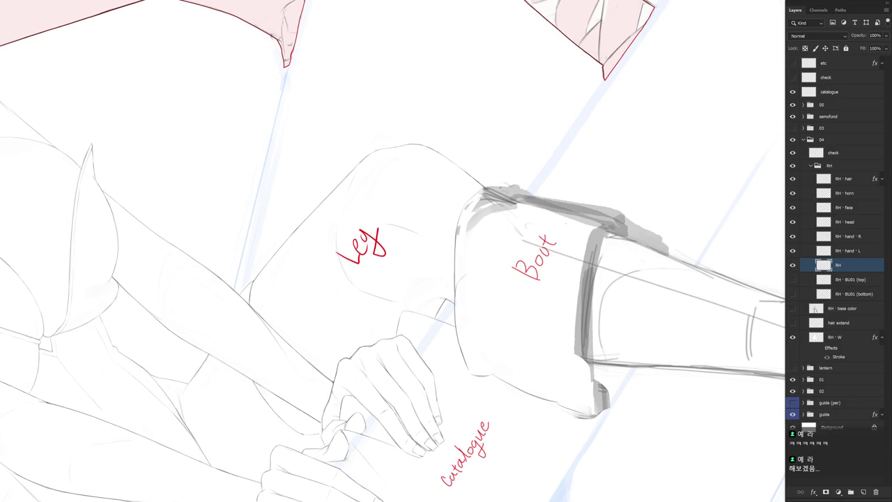
{"action": "mouse_move", "coordinate": [446, 251]}
{"action": "left_mouse_down"}
{"action": "mouse_move", "coordinate": [488, 293]}
{"action": "mouse_move", "coordinate": [462, 288]}
{"action": "left_mouse_up"}
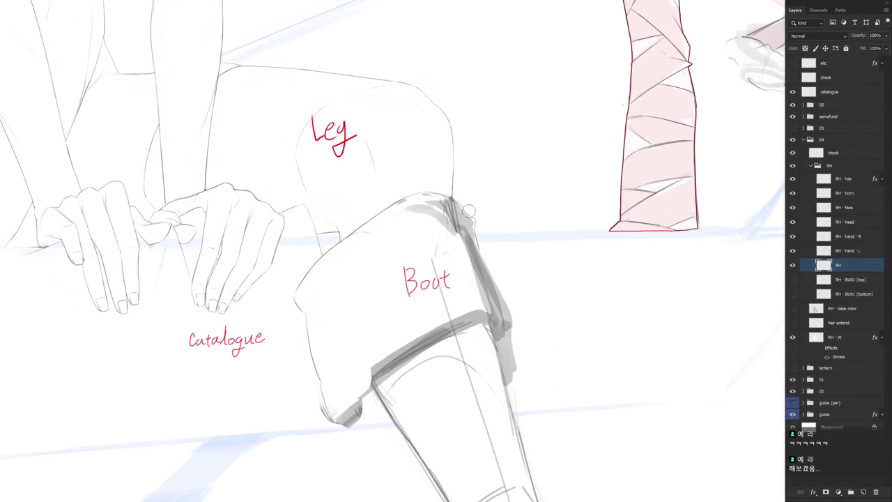
{"action": "left_click_drag", "start_coordinate": [478, 207], "coordinate": [460, 209]}
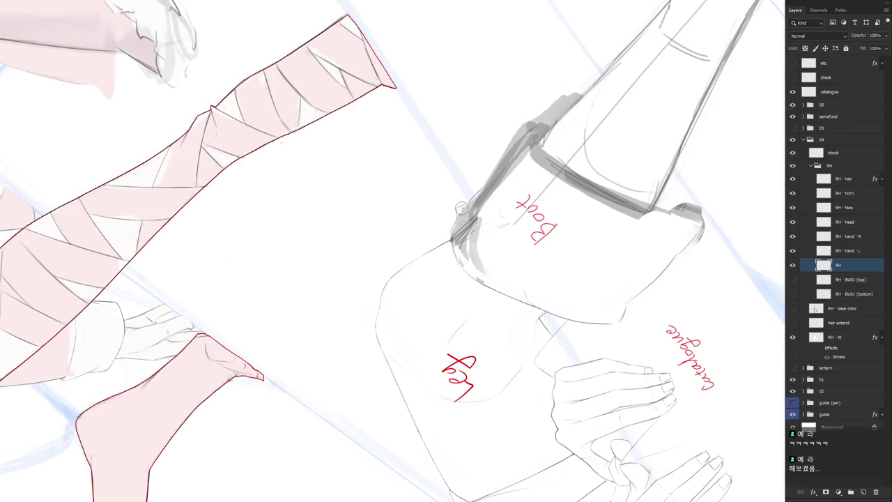
{"action": "left_click_drag", "start_coordinate": [464, 207], "coordinate": [454, 228]}
Step: Draw a curved line over the boot top, then fit the whole illustration on screen
{"action": "left_click_drag", "start_coordinate": [482, 279], "coordinate": [444, 275]}
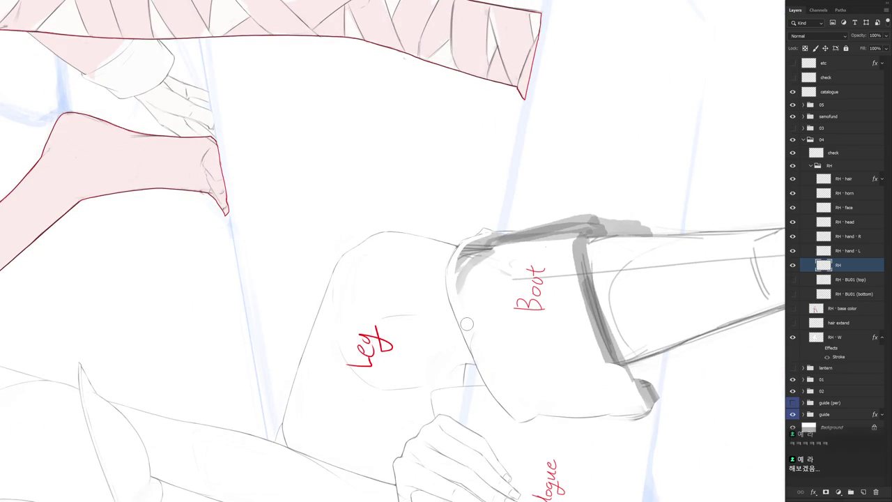
{"action": "left_click_drag", "start_coordinate": [480, 290], "coordinate": [485, 241]}
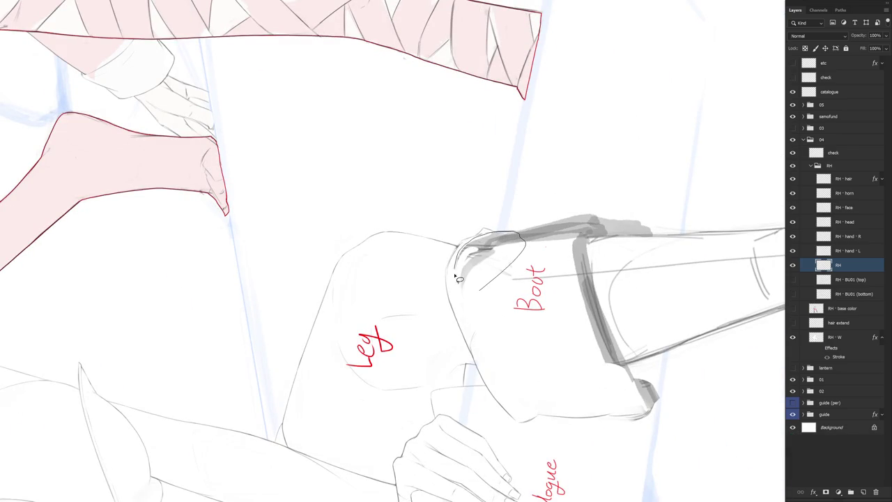
{"action": "left_click_drag", "start_coordinate": [513, 273], "coordinate": [480, 344]}
{"action": "scroll", "coordinate": [481, 344], "scroll_direction": "down", "scroll_amount": 2}
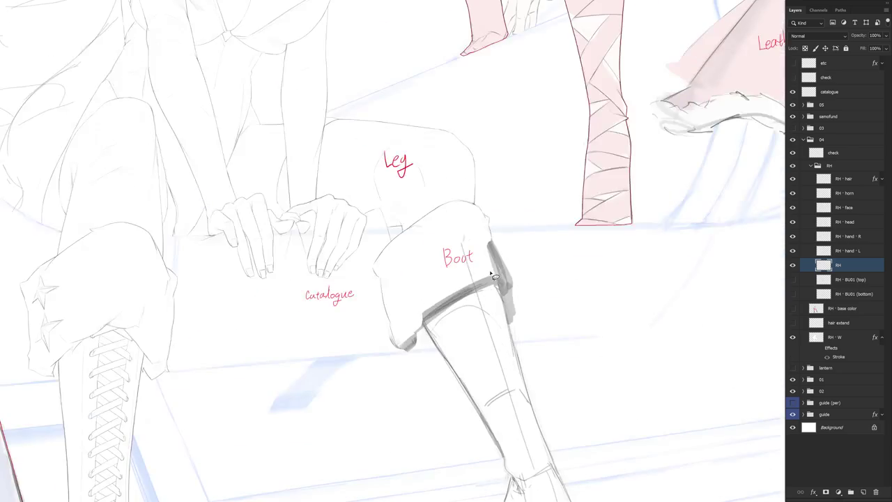
{"action": "key", "text": "ctrl+0"}
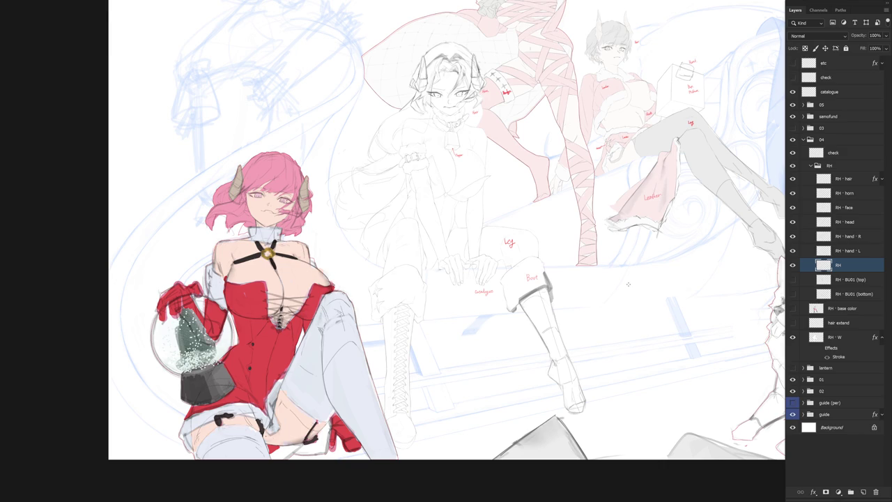
Step: Zoom back in and lasso the boot cuff area
{"action": "scroll", "coordinate": [528, 262], "scroll_direction": "up", "scroll_amount": 5}
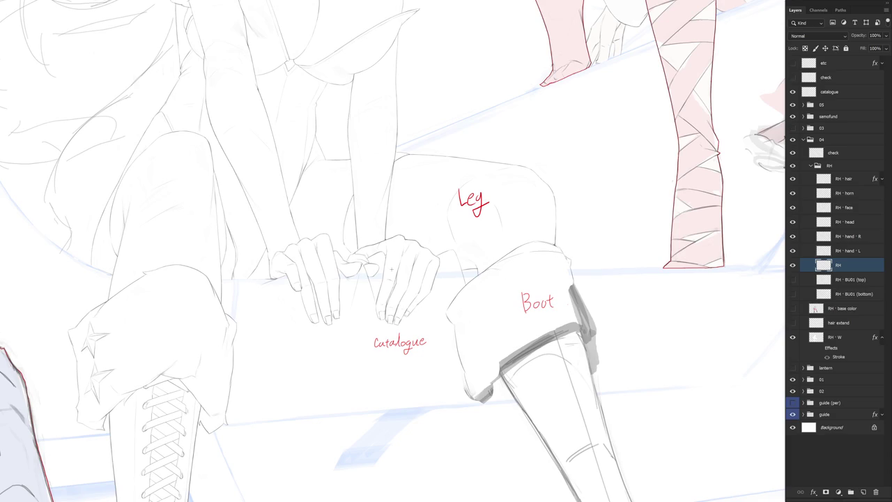
{"action": "scroll", "coordinate": [565, 277], "scroll_direction": "down", "scroll_amount": 5}
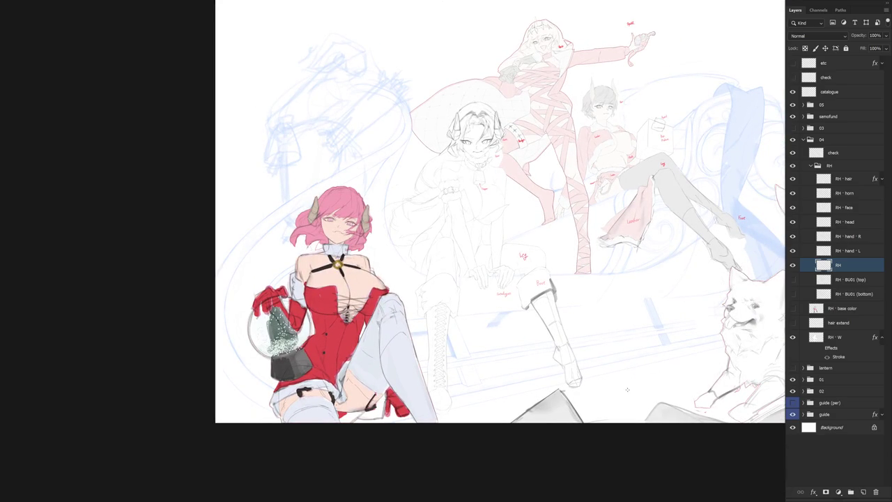
{"action": "scroll", "coordinate": [566, 289], "scroll_direction": "up", "scroll_amount": 3}
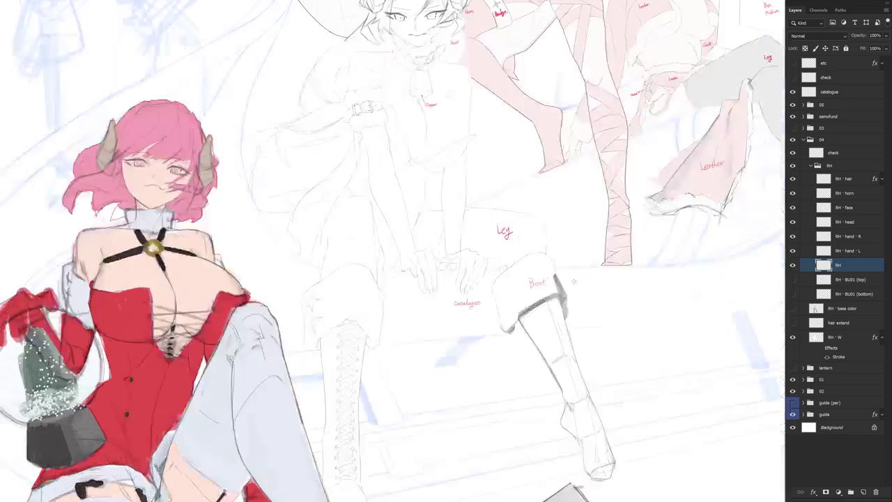
{"action": "scroll", "coordinate": [531, 280], "scroll_direction": "up", "scroll_amount": 2}
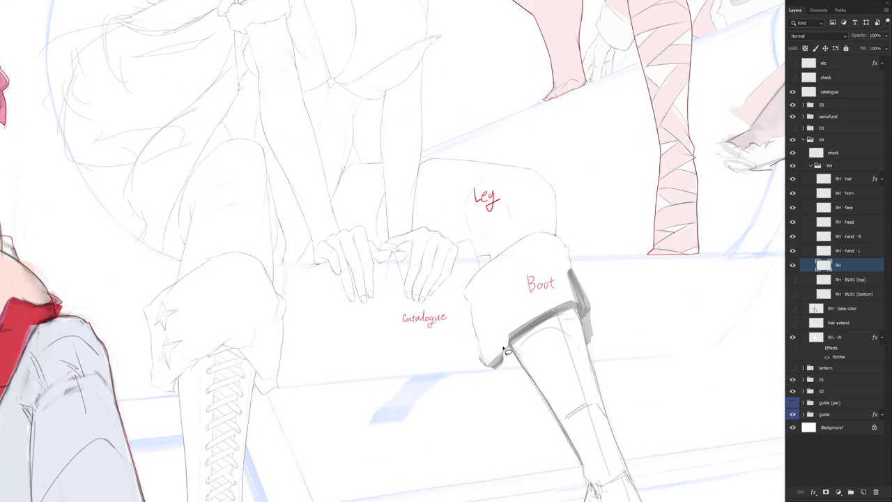
{"action": "mouse_move", "coordinate": [507, 352]}
{"action": "left_mouse_down"}
{"action": "mouse_move", "coordinate": [573, 325]}
{"action": "mouse_move", "coordinate": [591, 338]}
{"action": "mouse_move", "coordinate": [624, 286]}
{"action": "mouse_move", "coordinate": [559, 234]}
{"action": "mouse_move", "coordinate": [494, 256]}
{"action": "mouse_move", "coordinate": [458, 302]}
{"action": "mouse_move", "coordinate": [498, 398]}
{"action": "mouse_move", "coordinate": [502, 374]}
{"action": "left_mouse_up"}
Step: Move the selected boot cuff slightly down and right with Free Transform
{"action": "key", "text": "ctrl+t"}
{"action": "left_click_drag", "start_coordinate": [579, 308], "coordinate": [577, 311]}
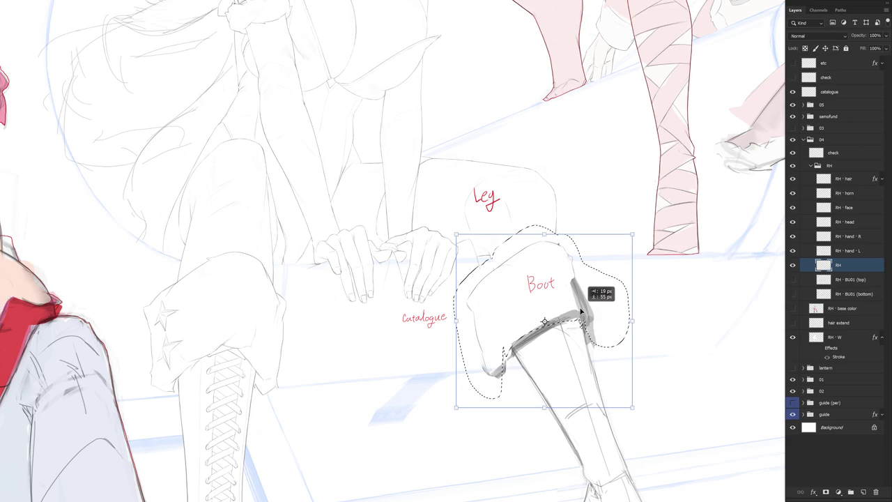
{"action": "key", "text": "Return"}
{"action": "key", "text": "ctrl+d"}
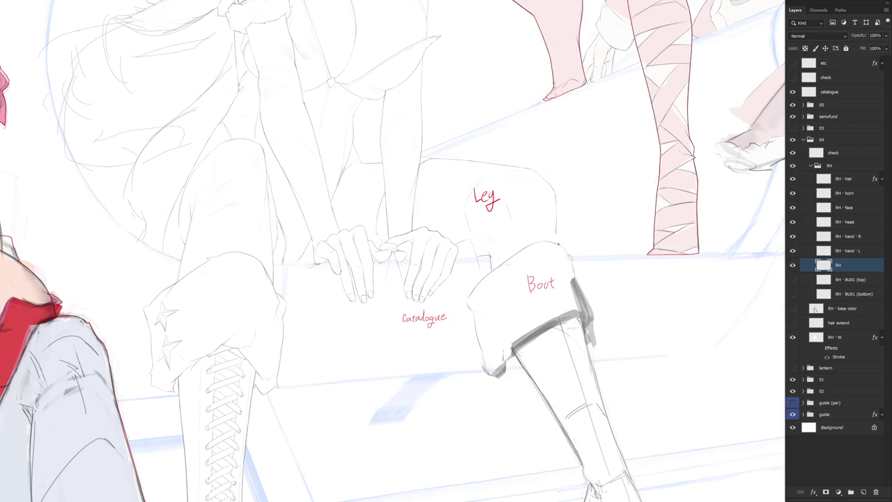
Step: Shorten the boot's short vertical line, lighten the dark strokes under the knee, and turn the canvas sideways
{"action": "scroll", "coordinate": [494, 248], "scroll_direction": "up", "scroll_amount": 3}
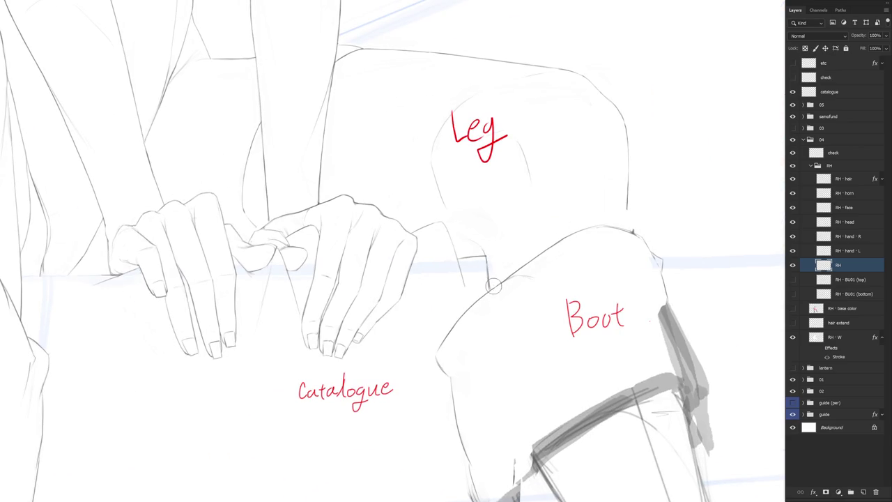
{"action": "left_click_drag", "start_coordinate": [486, 251], "coordinate": [489, 293]}
{"action": "scroll", "coordinate": [539, 262], "scroll_direction": "down", "scroll_amount": 4}
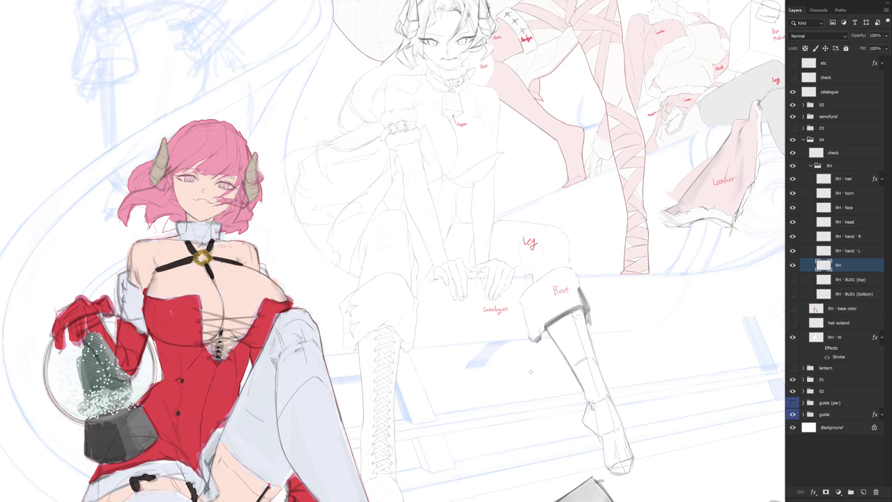
{"action": "scroll", "coordinate": [537, 339], "scroll_direction": "up", "scroll_amount": 2}
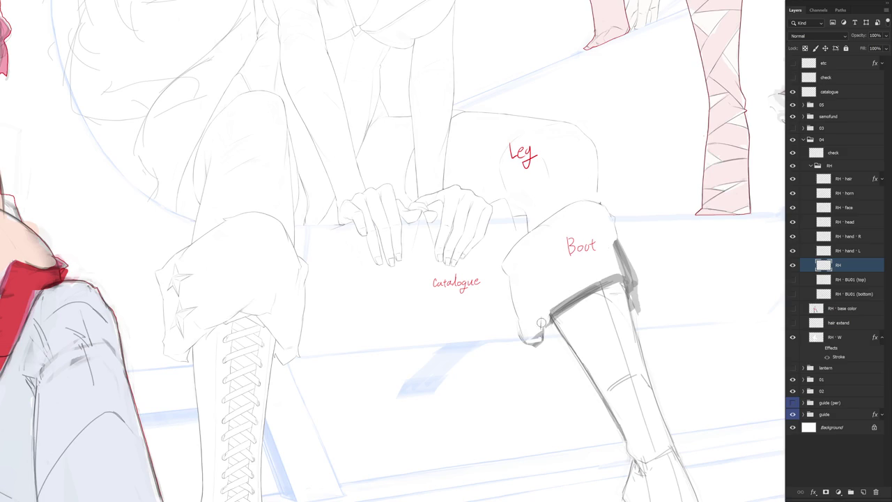
{"action": "mouse_move", "coordinate": [534, 333]}
{"action": "left_mouse_down"}
{"action": "mouse_move", "coordinate": [529, 343]}
{"action": "mouse_move", "coordinate": [586, 282]}
{"action": "left_mouse_up"}
{"action": "left_click_drag", "start_coordinate": [558, 320], "coordinate": [547, 343]}
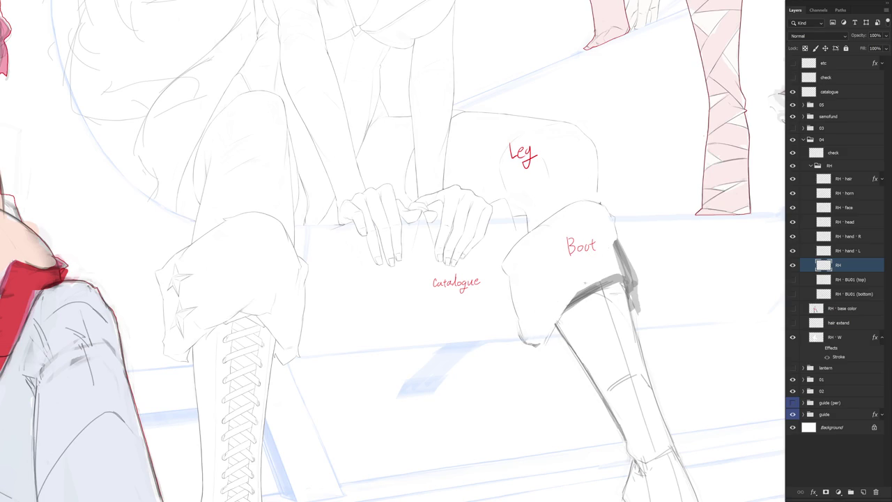
{"action": "scroll", "coordinate": [582, 284], "scroll_direction": "down", "scroll_amount": 3}
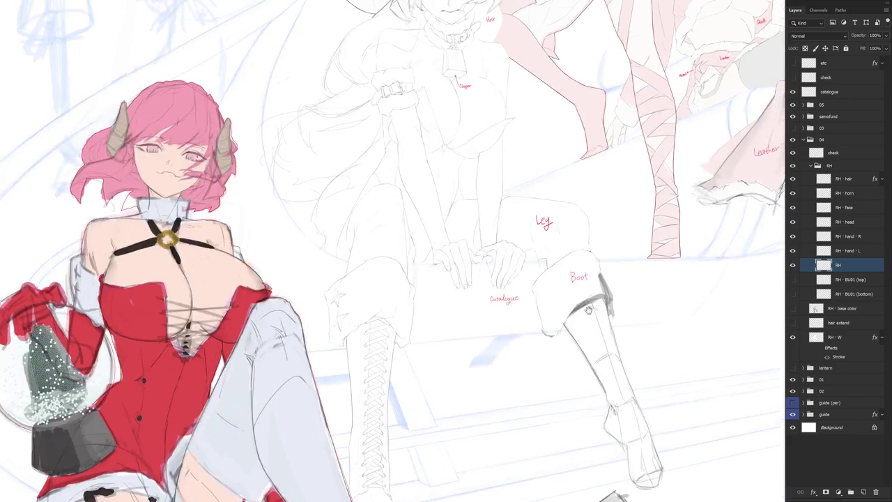
{"action": "scroll", "coordinate": [577, 201], "scroll_direction": "up", "scroll_amount": 3}
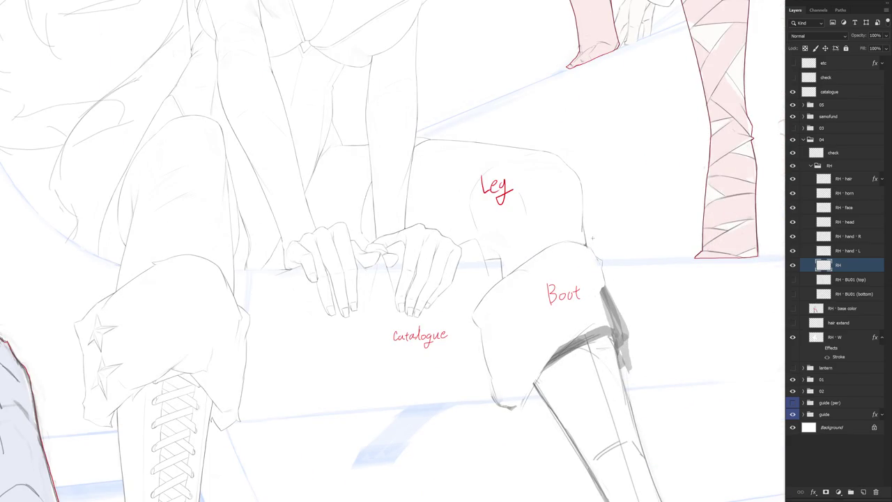
{"action": "scroll", "coordinate": [576, 303], "scroll_direction": "down", "scroll_amount": 3}
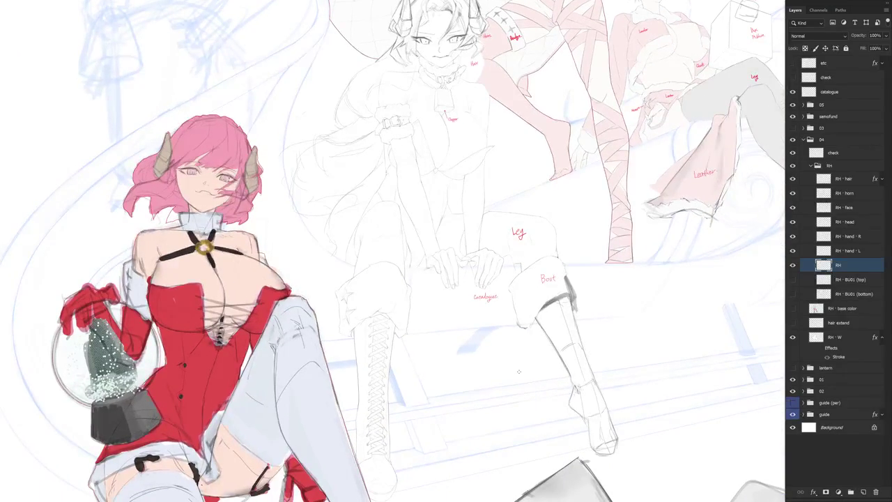
{"action": "scroll", "coordinate": [595, 294], "scroll_direction": "up", "scroll_amount": 3}
{"action": "left_click_drag", "start_coordinate": [595, 295], "coordinate": [534, 243]}
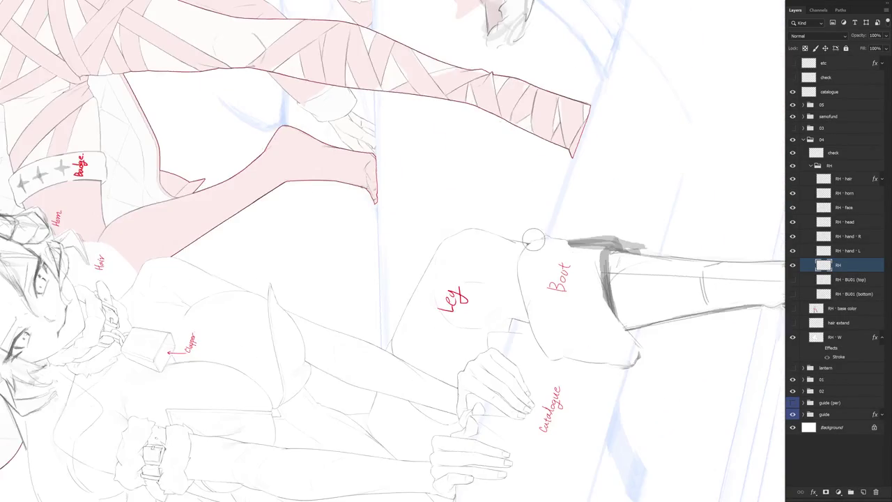
Step: Add a short pencil stroke along the boot's upper edge, then fit and straighten the view
{"action": "left_click_drag", "start_coordinate": [527, 245], "coordinate": [520, 261]}
{"action": "key", "text": "ctrl+0"}
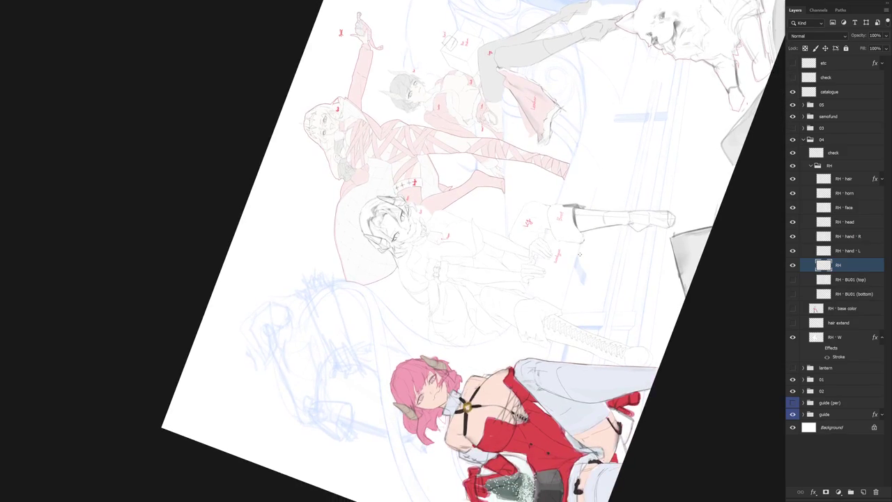
{"action": "key", "text": "Escape"}
{"action": "left_click_drag", "start_coordinate": [514, 410], "coordinate": [544, 381]}
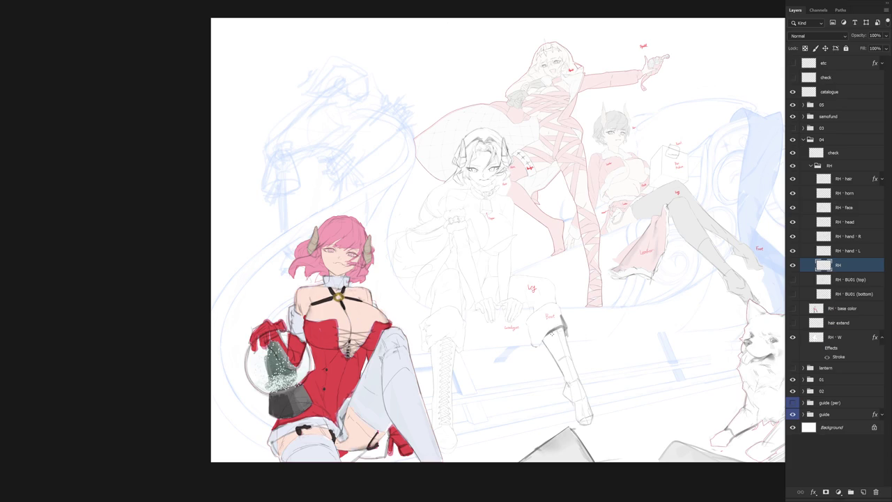
{"action": "scroll", "coordinate": [547, 305], "scroll_direction": "up", "scroll_amount": 5}
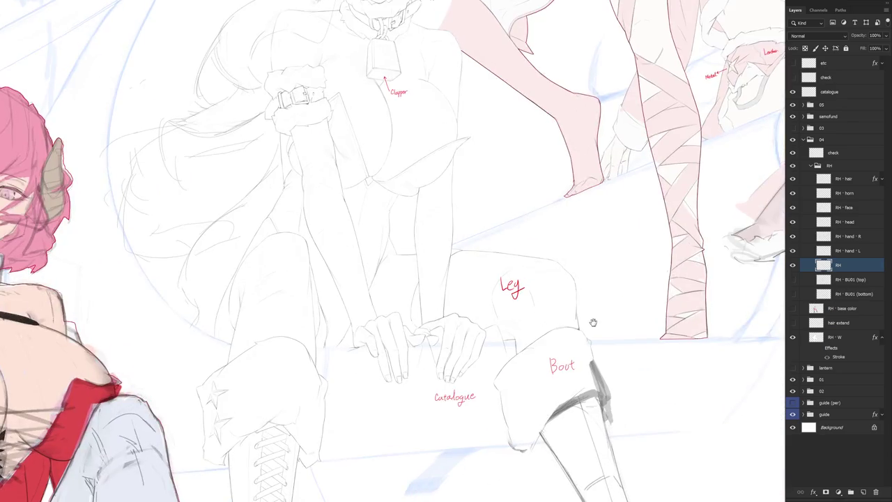
{"action": "left_click_drag", "start_coordinate": [592, 325], "coordinate": [558, 262]}
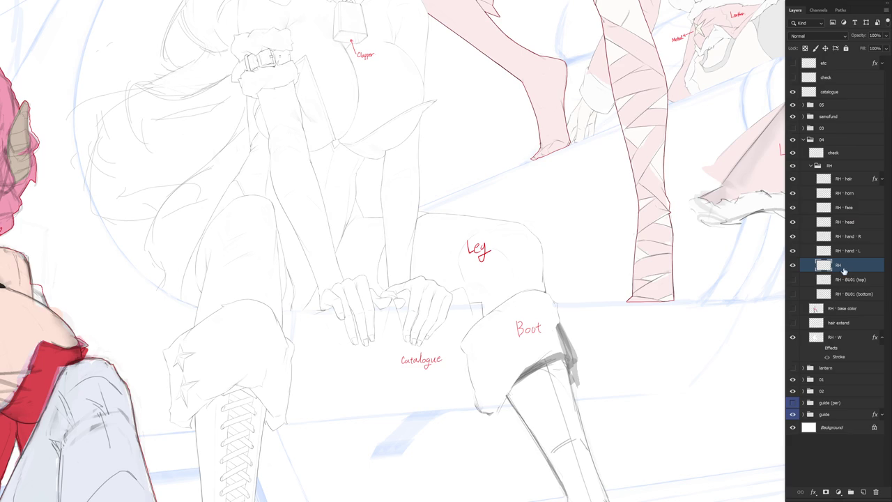
{"action": "left_click_drag", "start_coordinate": [506, 297], "coordinate": [504, 269]}
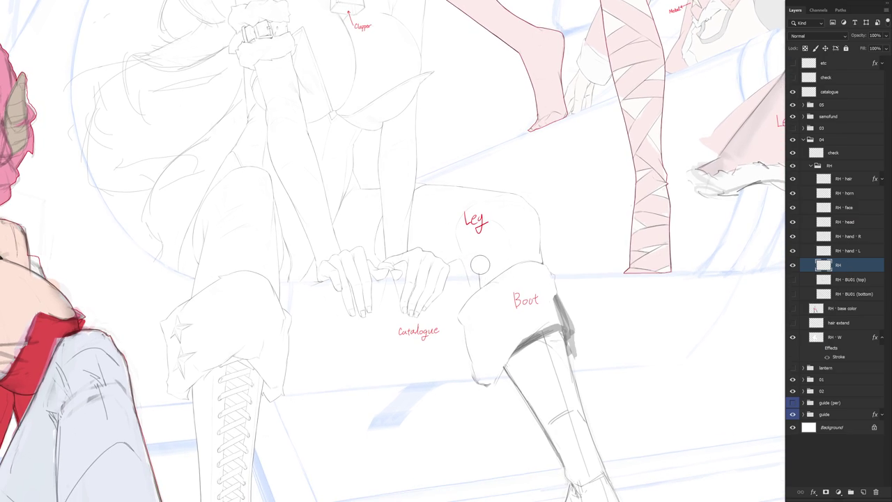
{"action": "scroll", "coordinate": [480, 265], "scroll_direction": "up", "scroll_amount": 2}
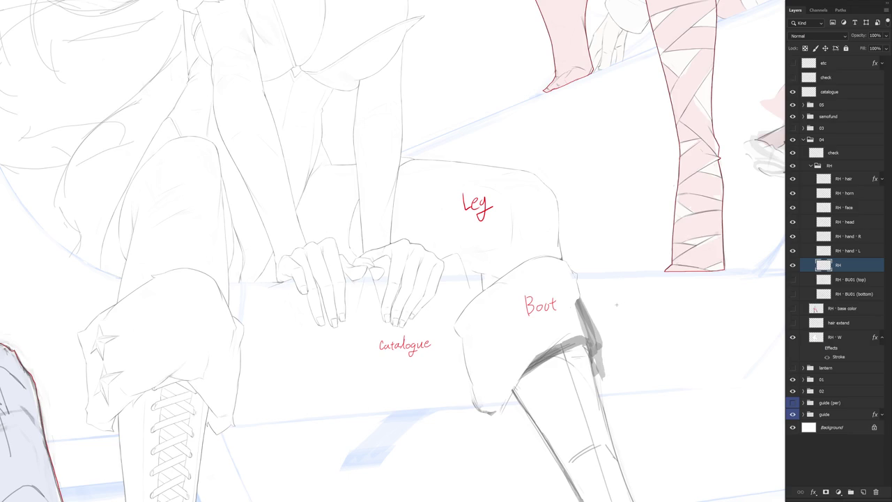
{"action": "left_click_drag", "start_coordinate": [597, 306], "coordinate": [502, 381]}
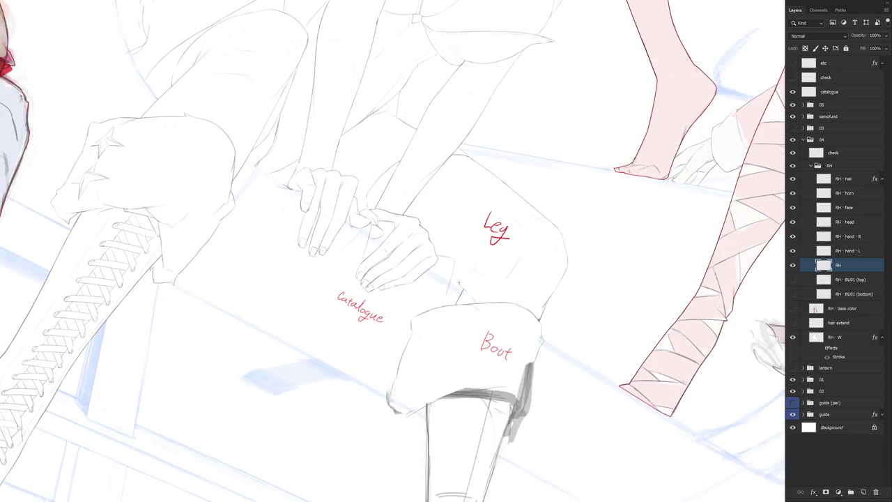
{"action": "left_click_drag", "start_coordinate": [451, 273], "coordinate": [484, 206]}
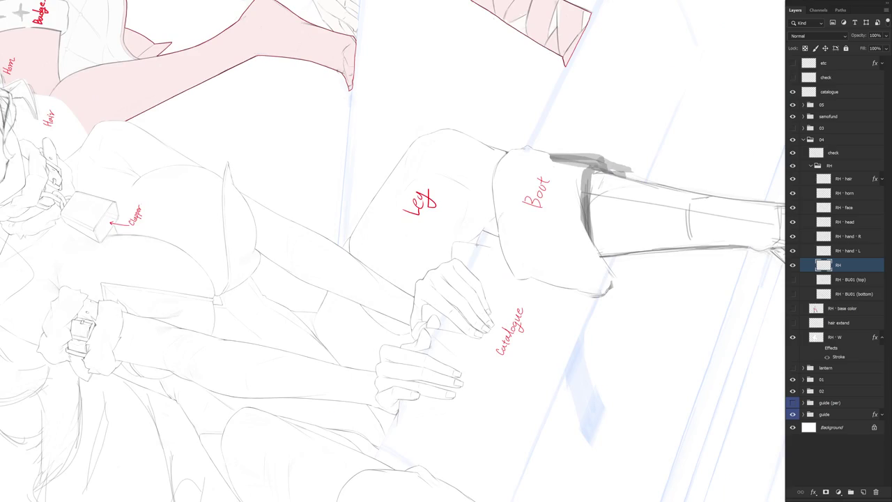
{"action": "mouse_move", "coordinate": [510, 229]}
{"action": "left_mouse_down"}
{"action": "mouse_move", "coordinate": [503, 309]}
{"action": "mouse_move", "coordinate": [470, 289]}
{"action": "left_mouse_up"}
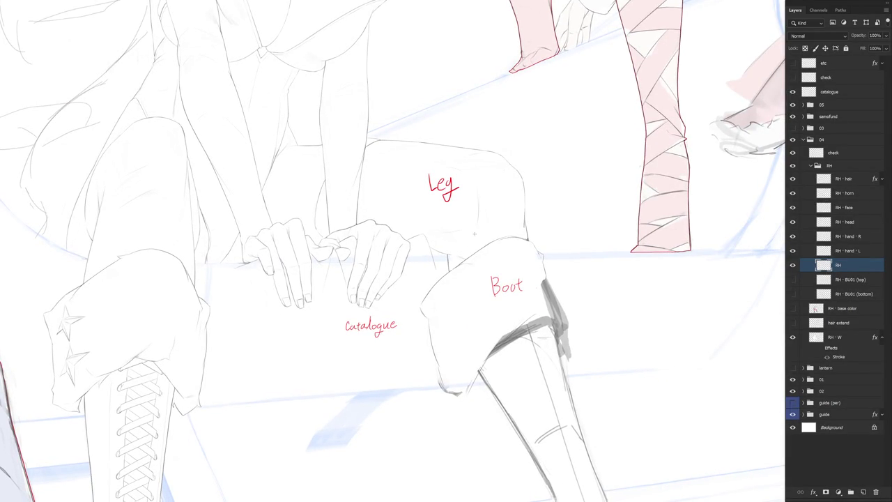
{"action": "left_click_drag", "start_coordinate": [474, 233], "coordinate": [453, 251]}
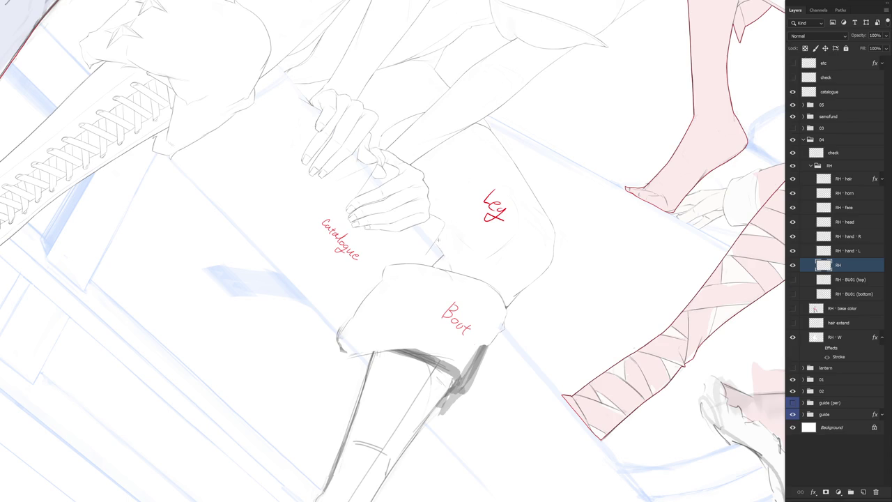
{"action": "key", "text": "Escape"}
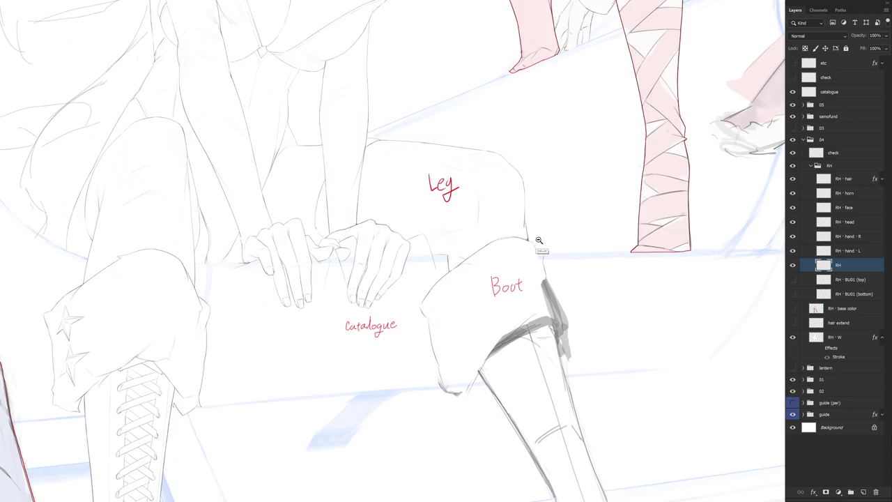
{"action": "scroll", "coordinate": [544, 231], "scroll_direction": "down", "scroll_amount": 3}
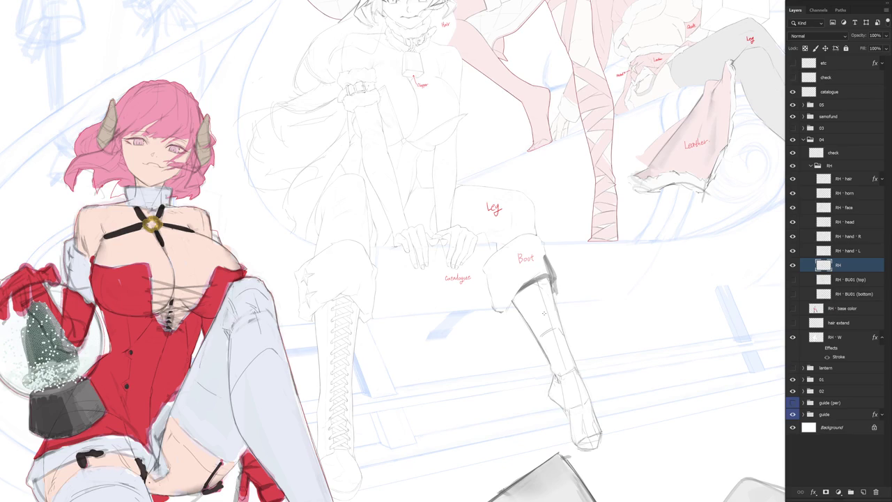
{"action": "scroll", "coordinate": [502, 239], "scroll_direction": "up", "scroll_amount": 3}
{"action": "scroll", "coordinate": [557, 308], "scroll_direction": "down", "scroll_amount": 2}
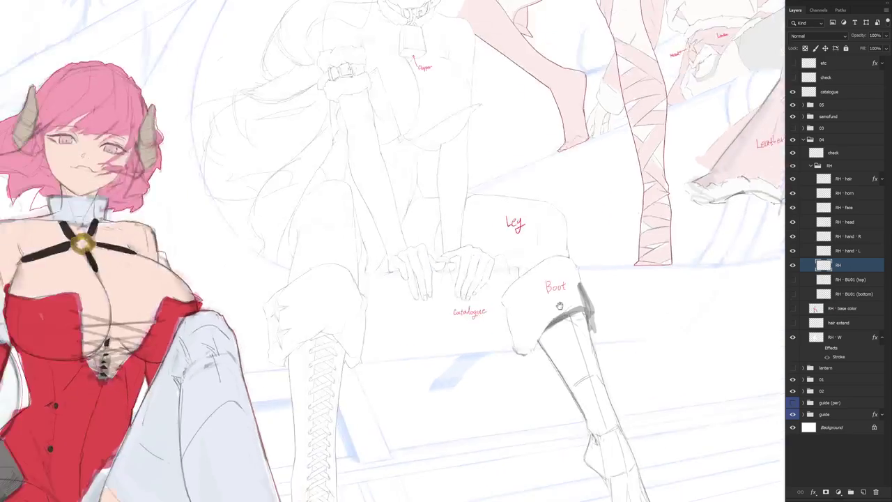
{"action": "left_click_drag", "start_coordinate": [556, 307], "coordinate": [541, 330]}
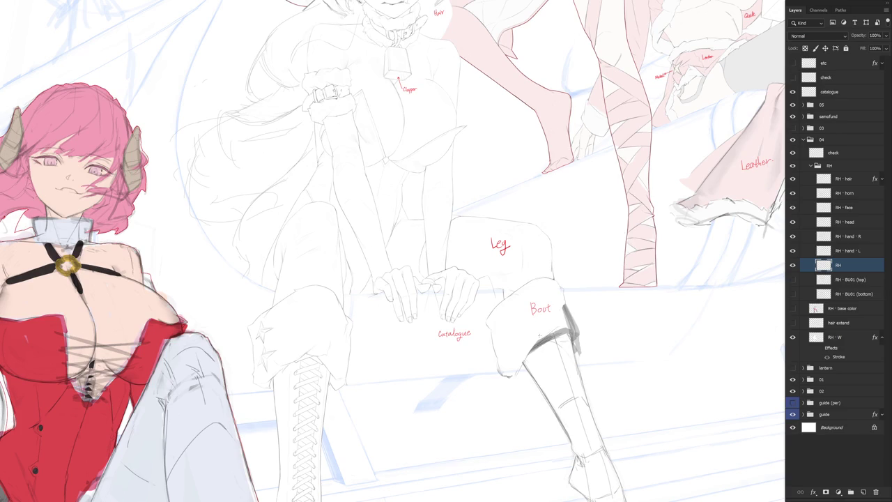
{"action": "left_click_drag", "start_coordinate": [540, 335], "coordinate": [531, 317]}
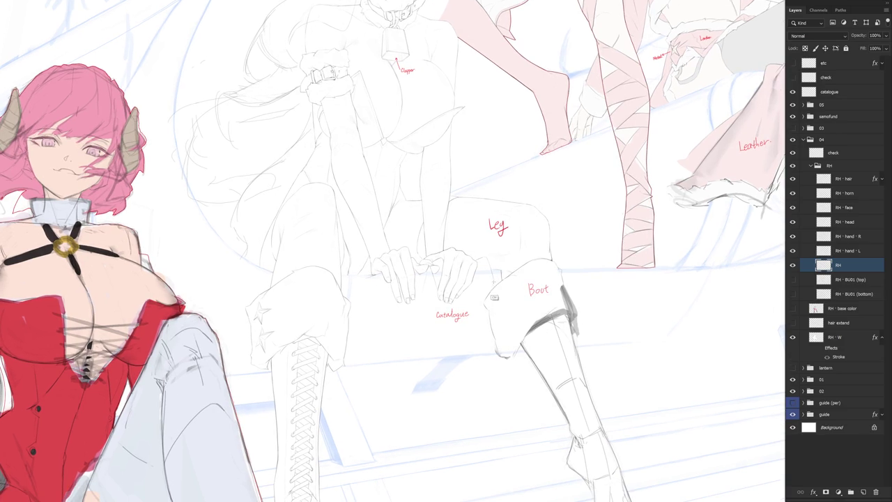
{"action": "left_click", "coordinate": [798, 251]}
{"action": "scroll", "coordinate": [493, 276], "scroll_direction": "up", "scroll_amount": 4}
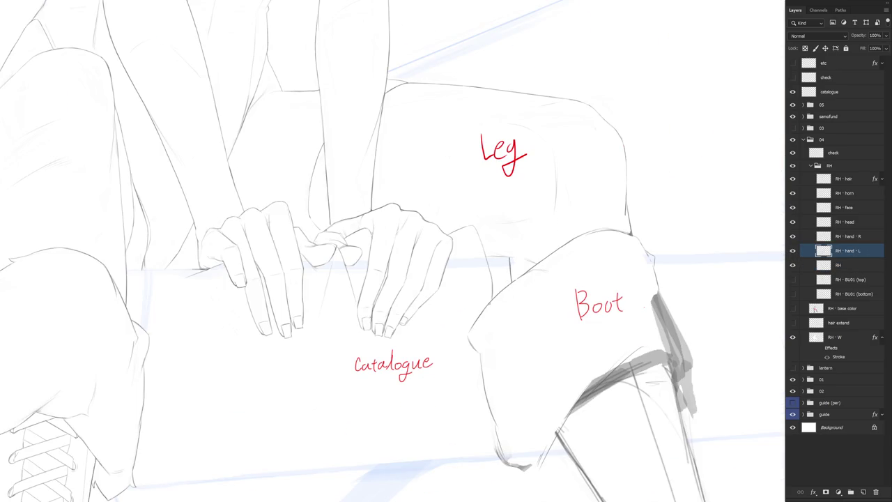
{"action": "scroll", "coordinate": [562, 306], "scroll_direction": "down", "scroll_amount": 4}
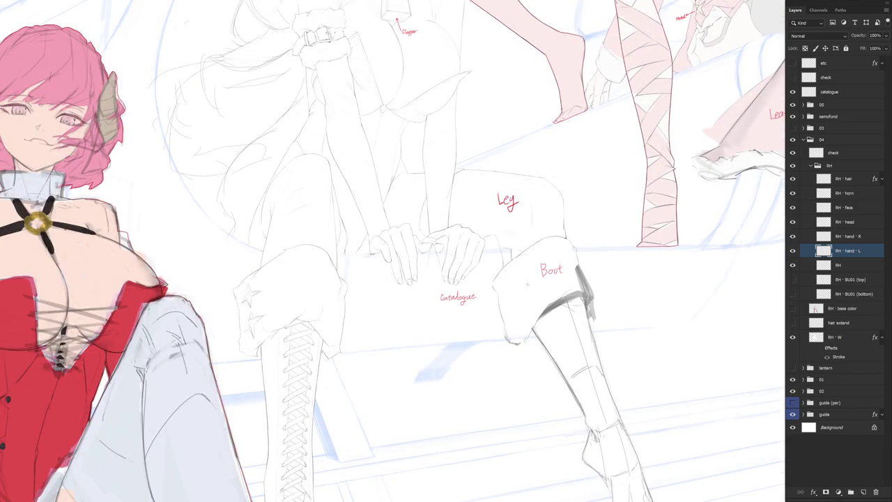
{"action": "left_click", "coordinate": [839, 265]}
{"action": "left_click_drag", "start_coordinate": [617, 313], "coordinate": [555, 306]}
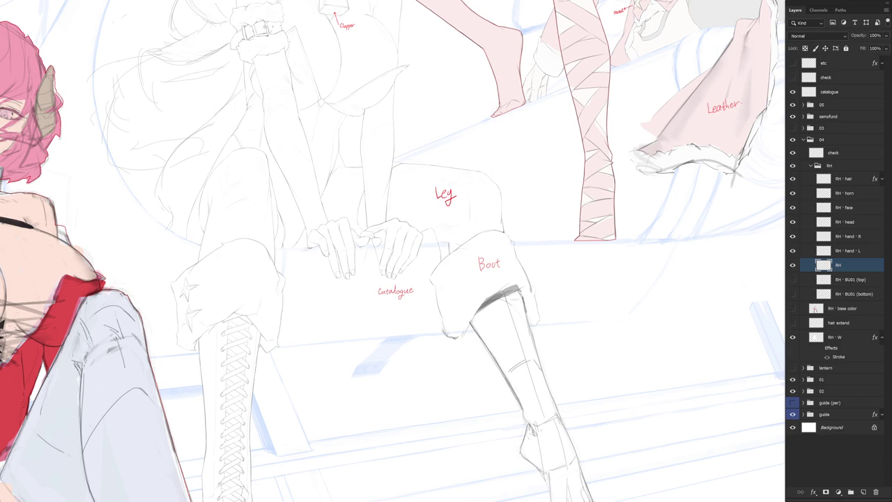
Step: Erase the dark hatching and leftover shading from the boot top
{"action": "left_click_drag", "start_coordinate": [521, 278], "coordinate": [510, 291]}
{"action": "left_click_drag", "start_coordinate": [486, 302], "coordinate": [491, 297]}
{"action": "left_click_drag", "start_coordinate": [535, 324], "coordinate": [523, 285]}
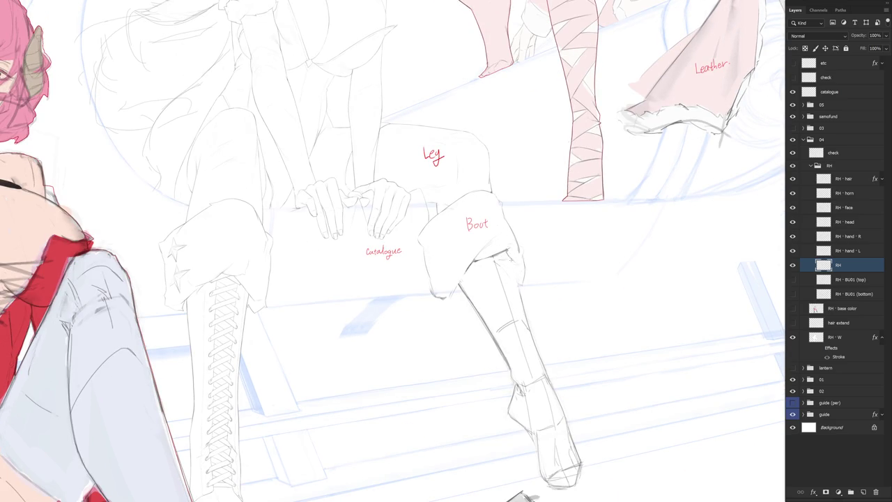
Step: Draw a crisp line along the boot cuff's right edge, then level the view and zoom out
{"action": "left_click_drag", "start_coordinate": [517, 284], "coordinate": [519, 268]}
{"action": "mouse_move", "coordinate": [521, 319]}
{"action": "left_mouse_down"}
{"action": "mouse_move", "coordinate": [481, 365]}
{"action": "mouse_move", "coordinate": [500, 261]}
{"action": "left_mouse_up"}
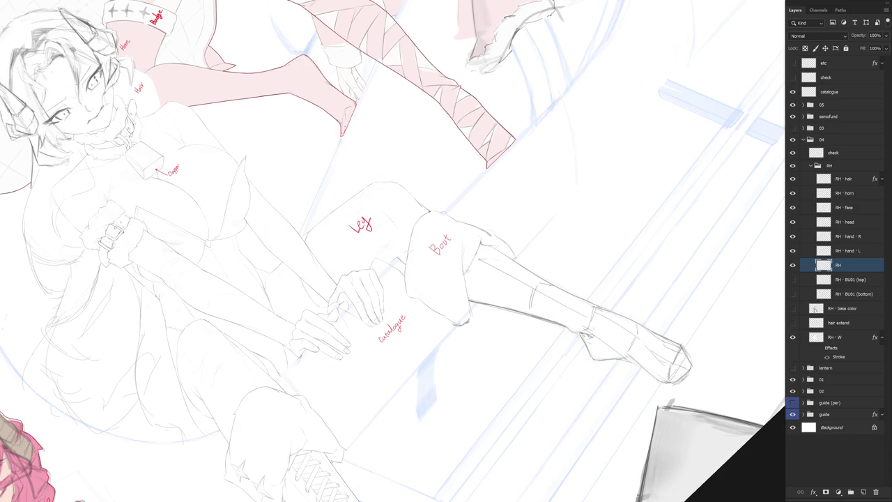
{"action": "left_click_drag", "start_coordinate": [474, 247], "coordinate": [467, 323]}
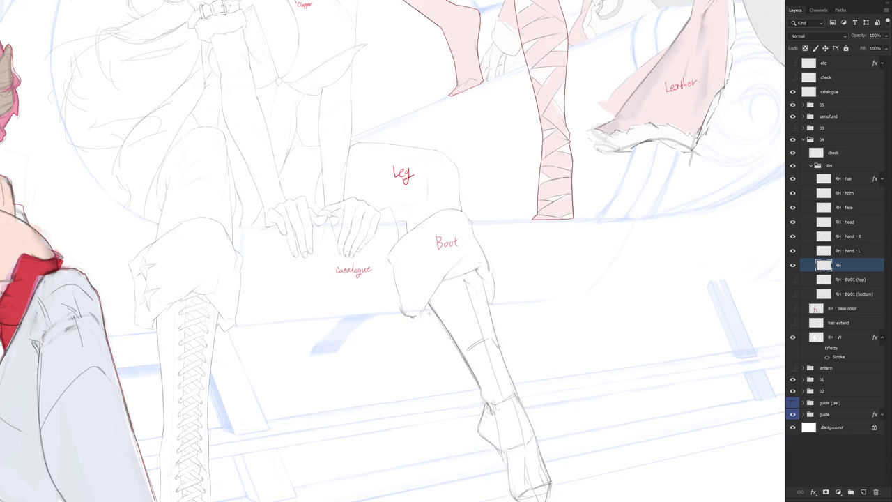
{"action": "key", "text": "ctrl+minus"}
{"action": "key", "text": "ctrl+minus"}
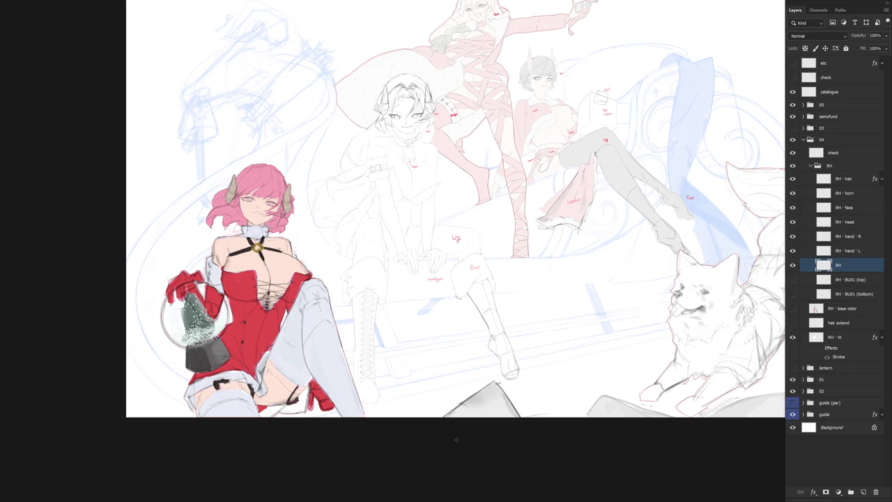
{"action": "scroll", "coordinate": [481, 286], "scroll_direction": "up", "scroll_amount": 2}
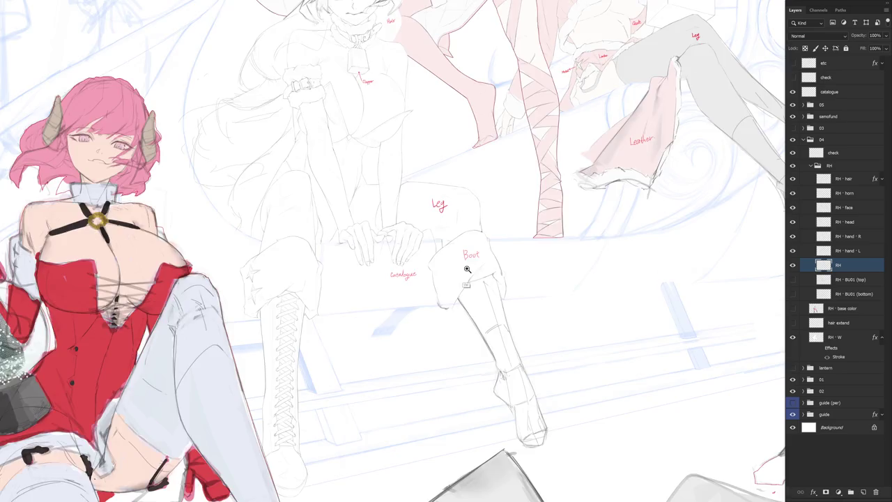
{"action": "scroll", "coordinate": [465, 269], "scroll_direction": "up", "scroll_amount": 1}
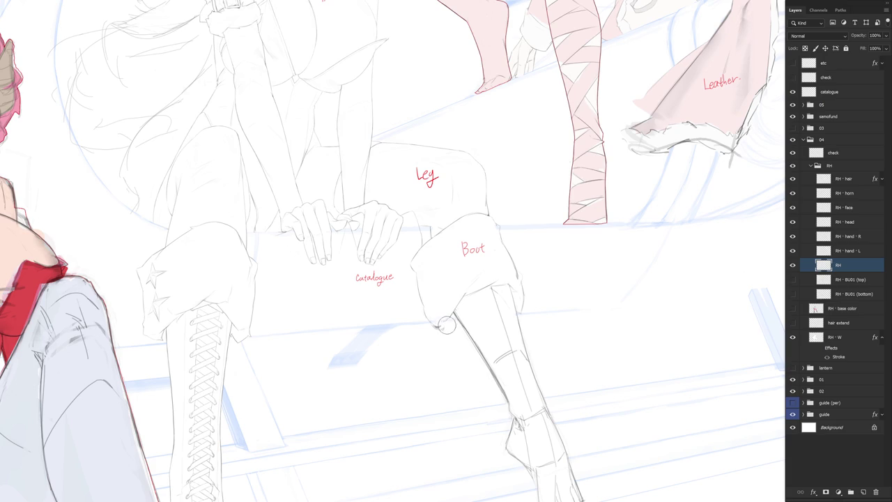
{"action": "left_click_drag", "start_coordinate": [469, 314], "coordinate": [419, 232]}
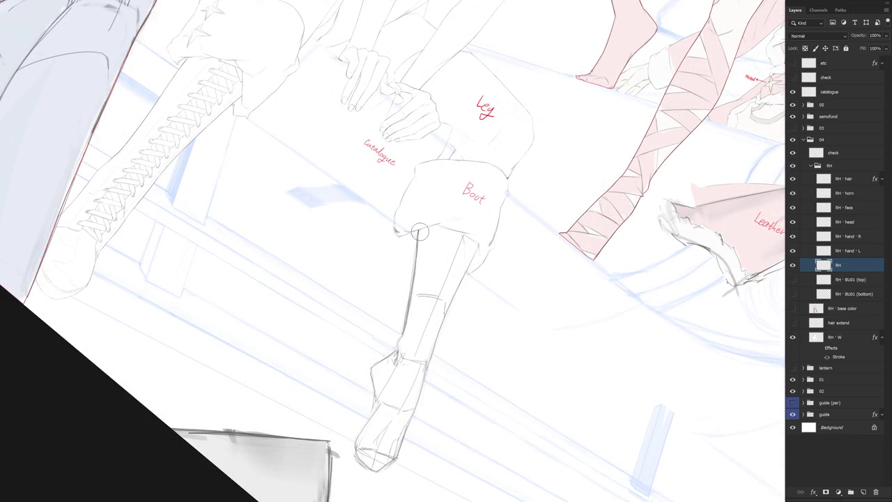
{"action": "key", "text": "Escape"}
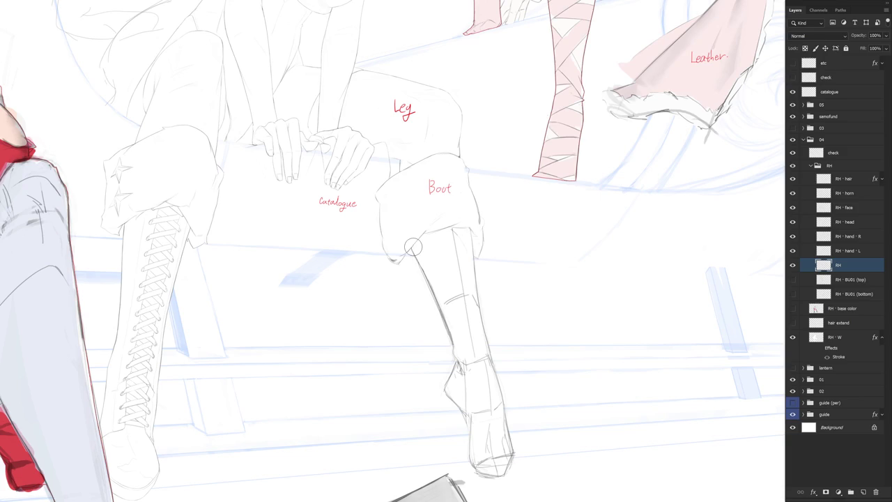
{"action": "left_click_drag", "start_coordinate": [413, 247], "coordinate": [438, 235]}
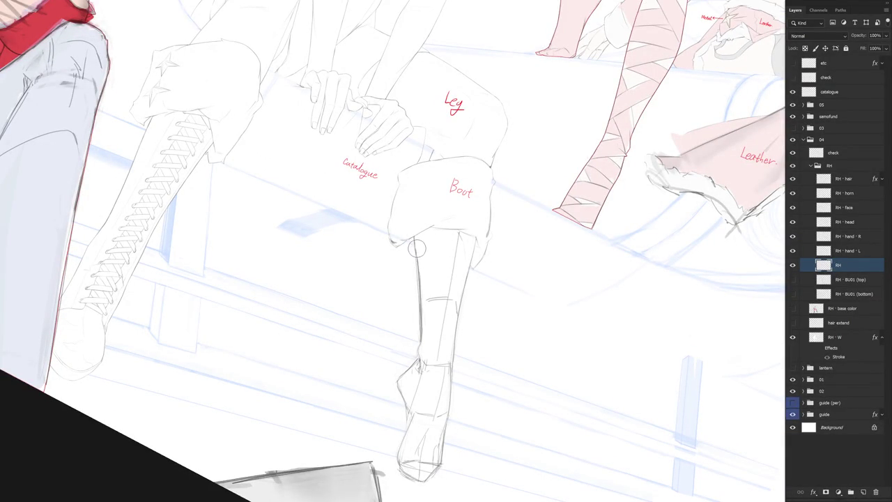
{"action": "key", "text": "["}
{"action": "key", "text": "["}
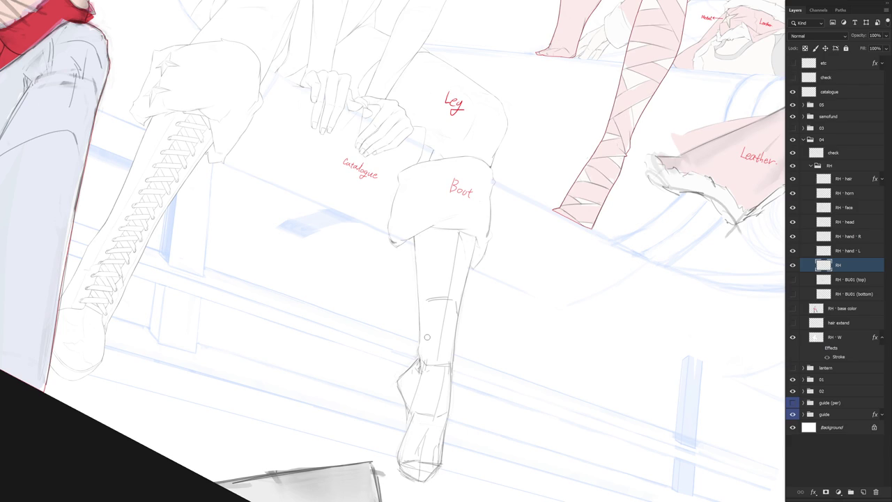
{"action": "mouse_move", "coordinate": [428, 336]}
{"action": "left_mouse_down"}
{"action": "mouse_move", "coordinate": [578, 289]}
{"action": "mouse_move", "coordinate": [525, 319]}
{"action": "mouse_move", "coordinate": [537, 345]}
{"action": "left_mouse_up"}
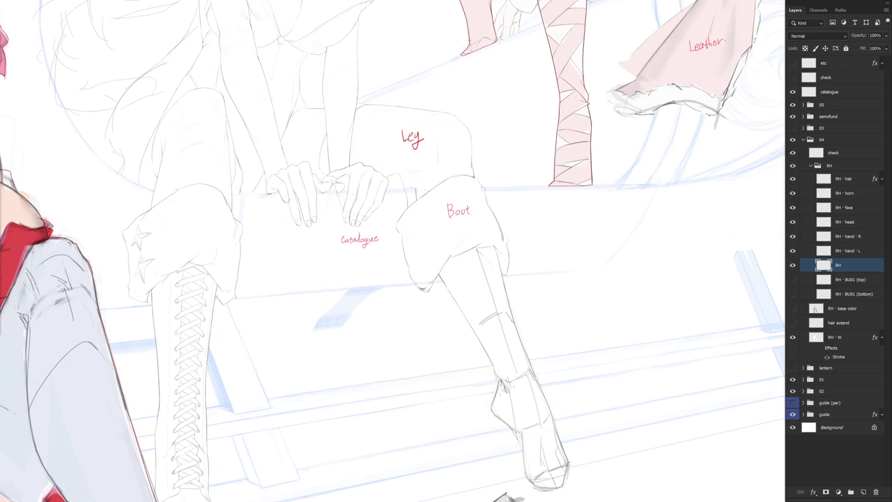
Step: Erase the short cross stroke on the boot shin and start a line down its right edge
{"action": "mouse_move", "coordinate": [572, 313]}
{"action": "left_mouse_down"}
{"action": "mouse_move", "coordinate": [571, 277]}
{"action": "mouse_move", "coordinate": [552, 269]}
{"action": "left_mouse_up"}
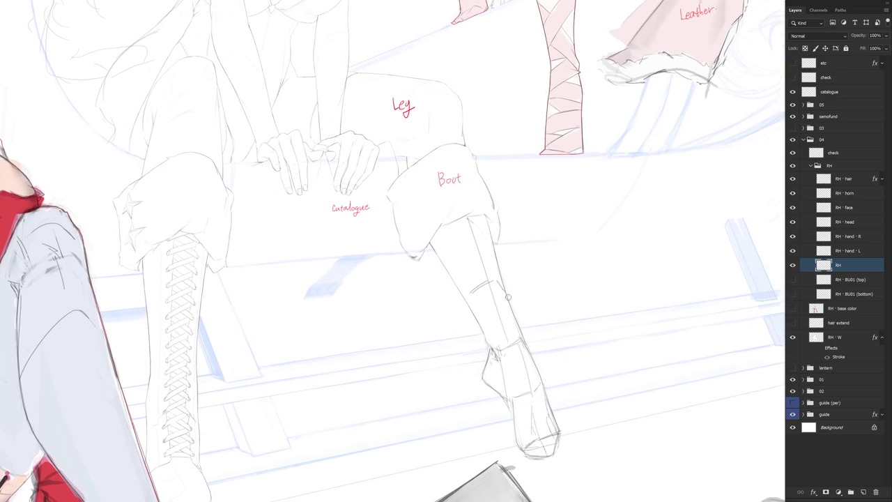
{"action": "left_click_drag", "start_coordinate": [474, 288], "coordinate": [488, 282]}
{"action": "scroll", "coordinate": [534, 285], "scroll_direction": "down", "scroll_amount": 1}
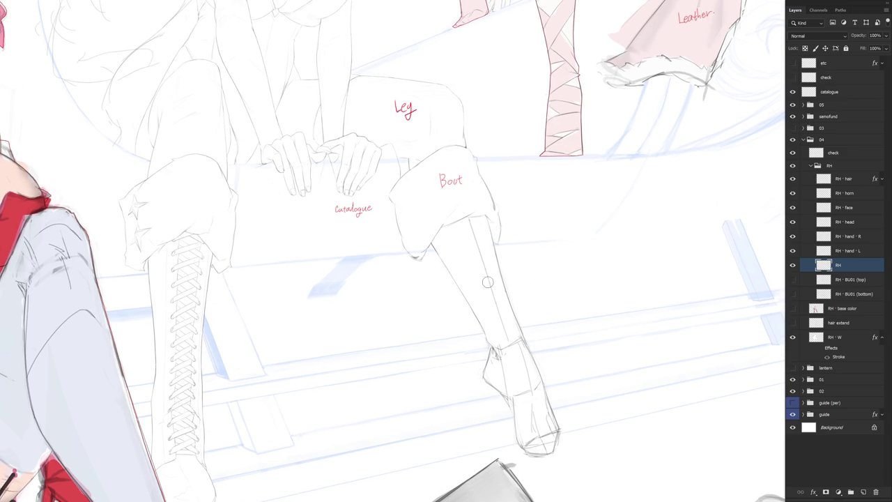
{"action": "scroll", "coordinate": [557, 352], "scroll_direction": "down", "scroll_amount": 3}
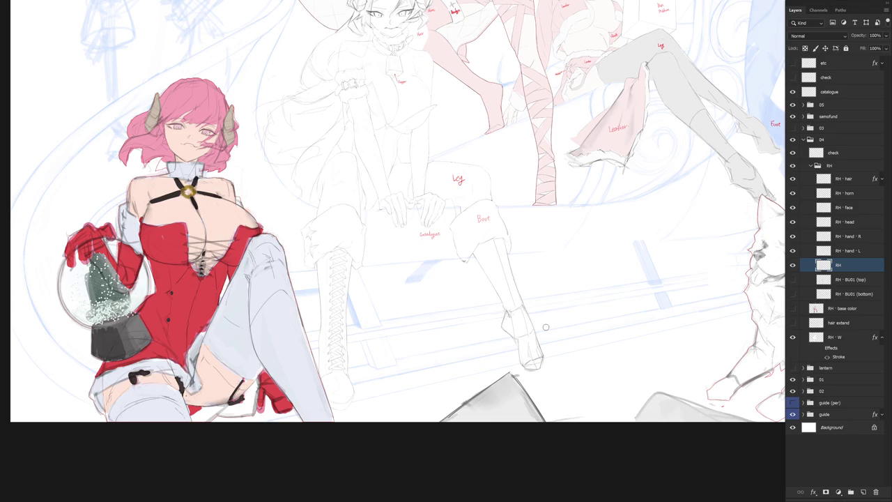
{"action": "scroll", "coordinate": [518, 272], "scroll_direction": "up", "scroll_amount": 1}
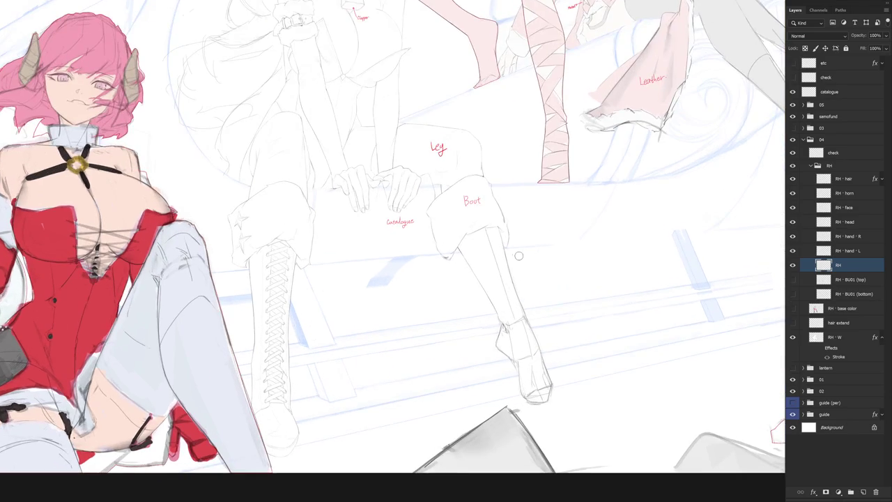
{"action": "scroll", "coordinate": [517, 259], "scroll_direction": "up", "scroll_amount": 1}
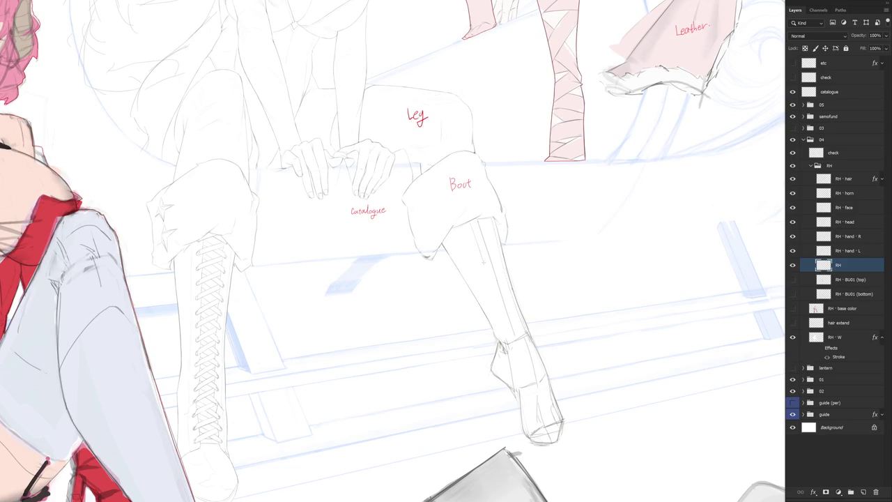
{"action": "left_click_drag", "start_coordinate": [476, 226], "coordinate": [510, 326]}
Step: Redraw the line down the right side of the boot shaft, undoing the extra stroke
{"action": "left_click_drag", "start_coordinate": [478, 220], "coordinate": [511, 317]}
{"action": "key", "text": "ctrl+shift+z"}
{"action": "key", "text": "ctrl+z"}
Step: Shrink the brush and review the boot shin and foot up close
{"action": "left_click_drag", "start_coordinate": [534, 342], "coordinate": [512, 280]}
{"action": "key", "text": "bracketleft"}
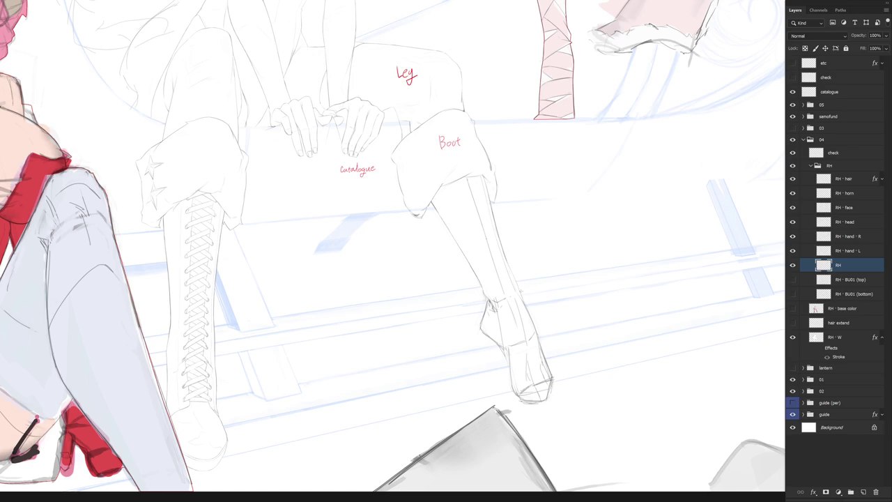
{"action": "left_click_drag", "start_coordinate": [548, 319], "coordinate": [534, 306]}
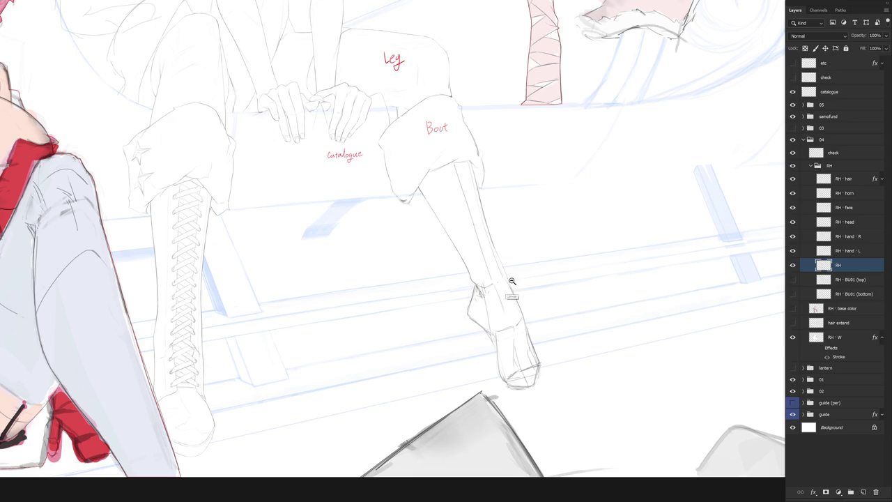
{"action": "scroll", "coordinate": [509, 281], "scroll_direction": "down", "scroll_amount": 3}
{"action": "scroll", "coordinate": [495, 308], "scroll_direction": "up", "scroll_amount": 3}
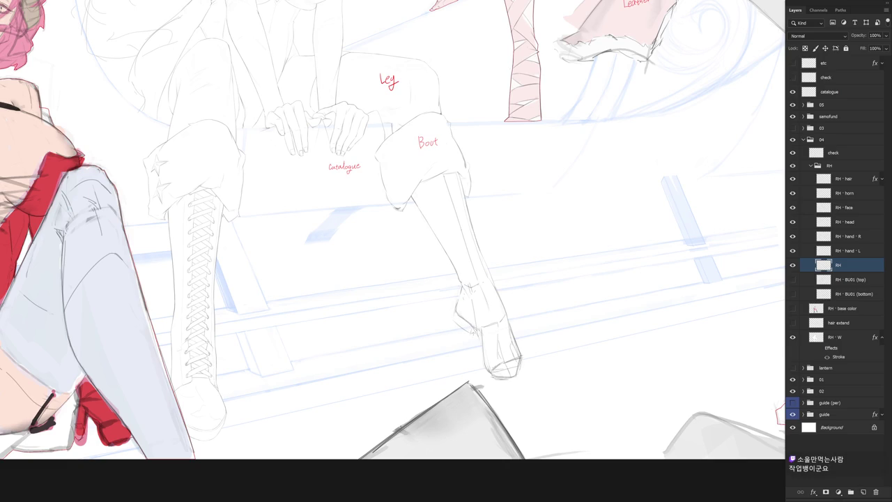
{"action": "left_click_drag", "start_coordinate": [534, 355], "coordinate": [528, 336]}
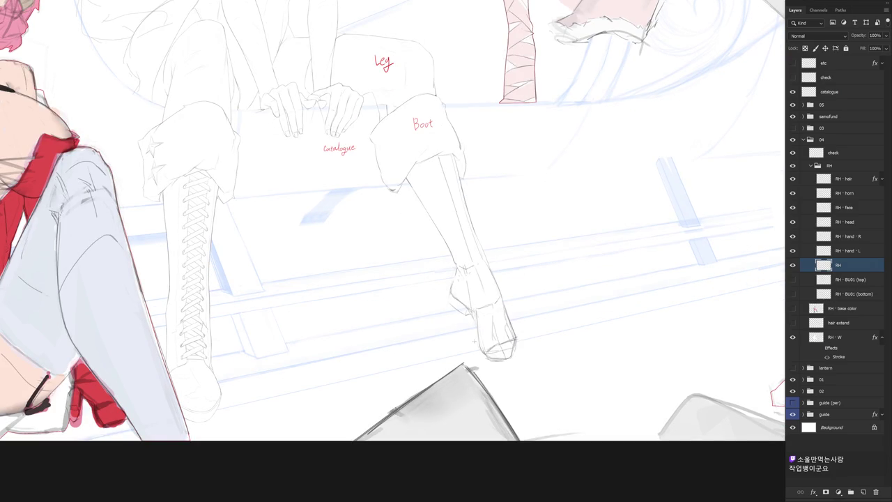
{"action": "scroll", "coordinate": [582, 269], "scroll_direction": "down", "scroll_amount": 2}
{"action": "scroll", "coordinate": [567, 309], "scroll_direction": "down", "scroll_amount": 2}
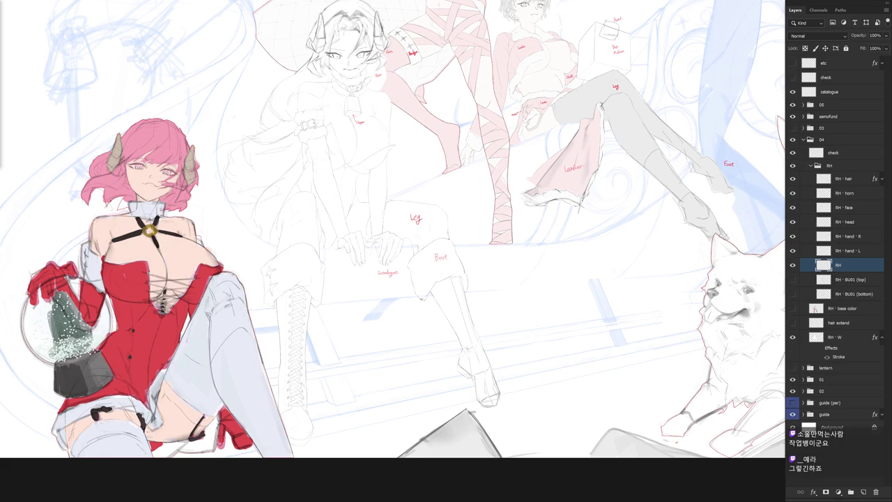
Step: Zoom in and centre the view on the catalogue girl's boot and its lower end
{"action": "left_click_drag", "start_coordinate": [676, 306], "coordinate": [651, 282]}
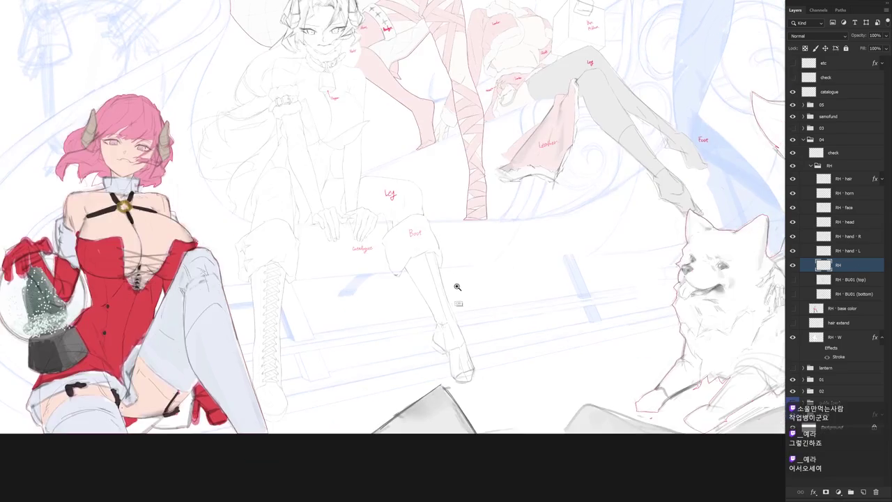
{"action": "left_click", "coordinate": [464, 289]}
{"action": "left_click_drag", "start_coordinate": [479, 347], "coordinate": [472, 333]}
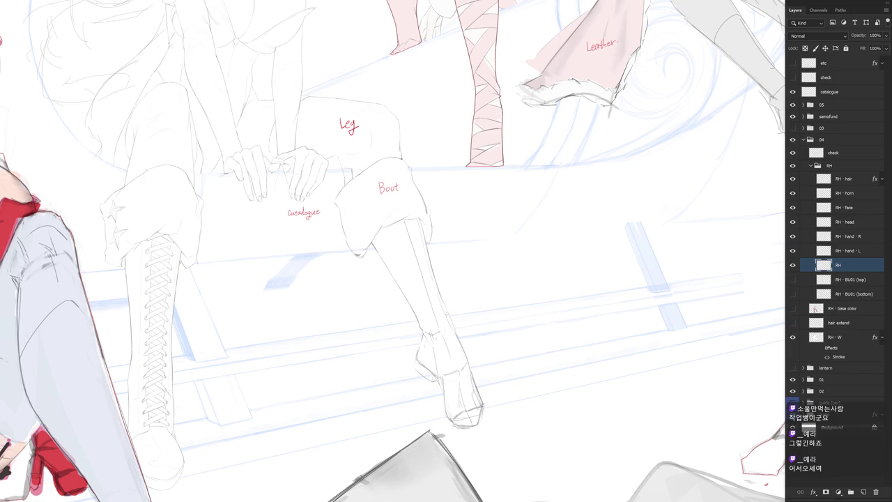
{"action": "left_click_drag", "start_coordinate": [446, 243], "coordinate": [470, 273]}
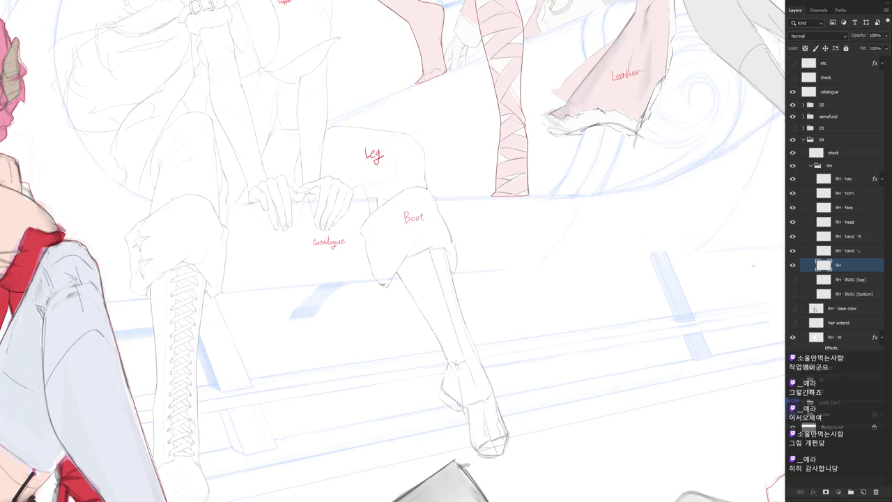
{"action": "scroll", "coordinate": [462, 294], "scroll_direction": "down", "scroll_amount": 3}
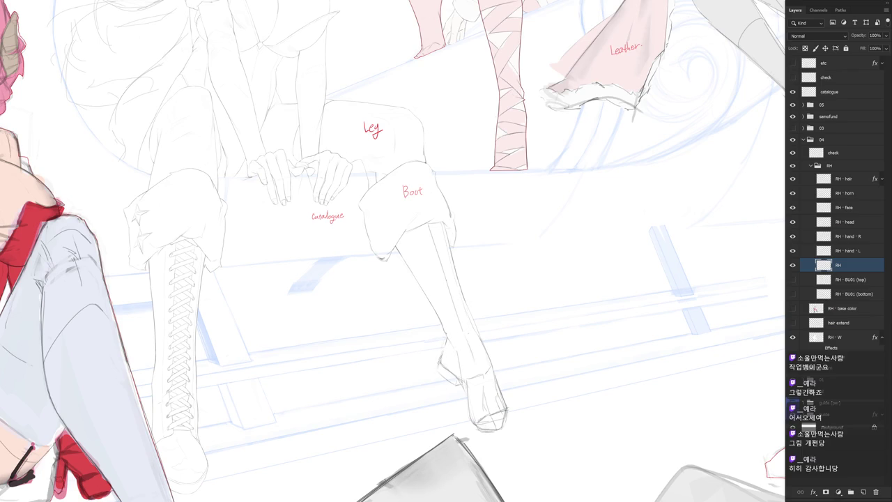
{"action": "left_click_drag", "start_coordinate": [504, 371], "coordinate": [483, 330]}
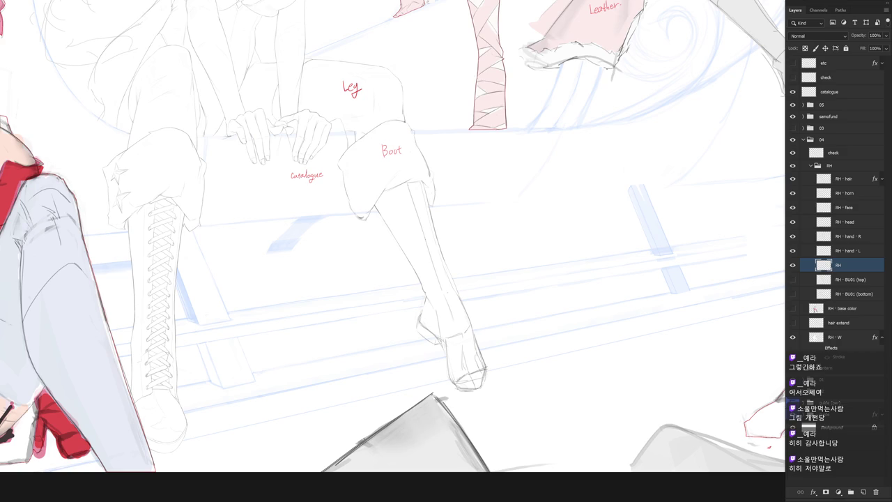
{"action": "left_click_drag", "start_coordinate": [531, 353], "coordinate": [511, 328]}
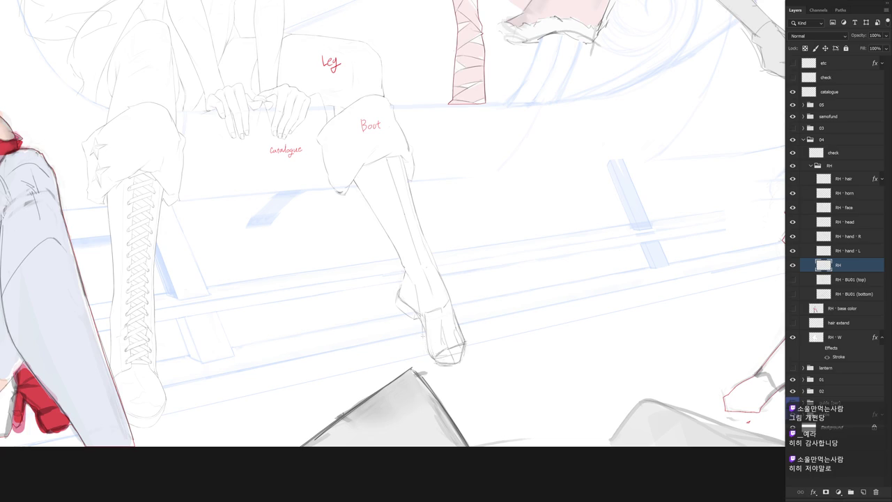
Step: Add short strokes at the boot heel and under the toe to round the shoe outline
{"action": "left_click_drag", "start_coordinate": [428, 346], "coordinate": [425, 361]}
{"action": "mouse_move", "coordinate": [443, 370]}
{"action": "left_mouse_down"}
{"action": "mouse_move", "coordinate": [460, 367]}
{"action": "mouse_move", "coordinate": [480, 340]}
{"action": "left_mouse_up"}
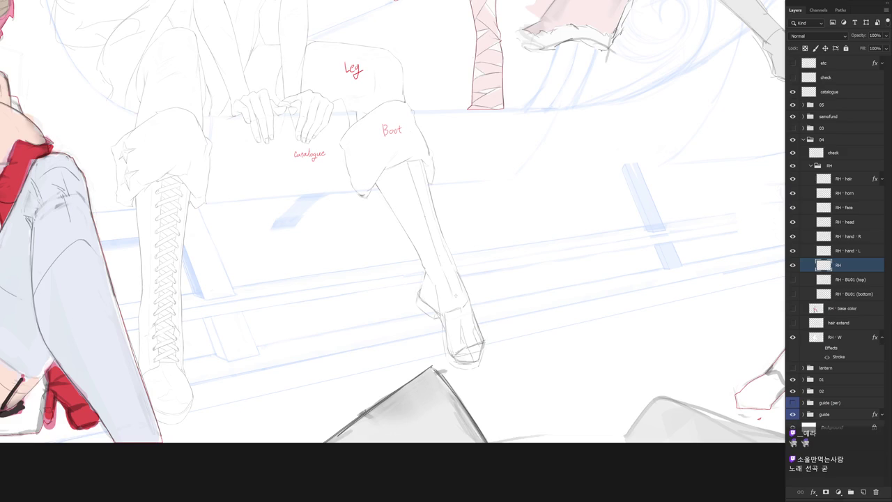
{"action": "left_click_drag", "start_coordinate": [449, 297], "coordinate": [458, 286]}
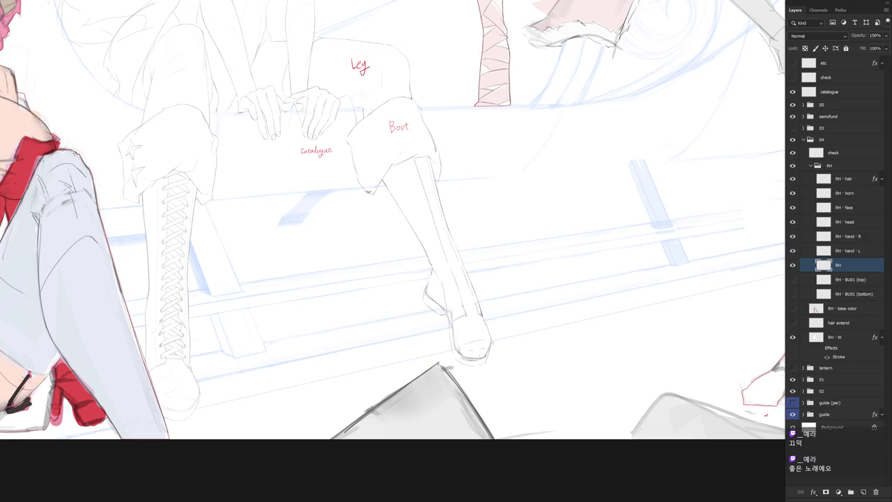
Step: Zoom in on the catalogue girl's boots, then zoom out to the whole canvas
{"action": "left_click_drag", "start_coordinate": [522, 279], "coordinate": [505, 290]}
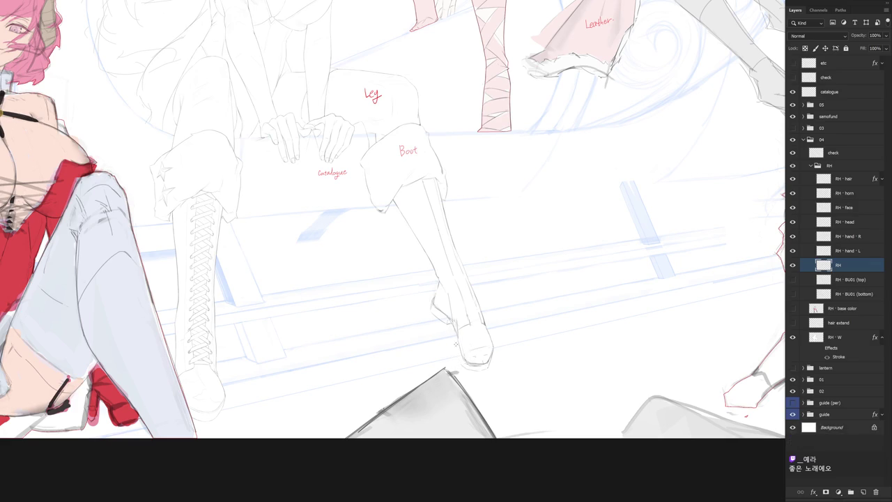
{"action": "scroll", "coordinate": [522, 358], "scroll_direction": "down", "scroll_amount": 2}
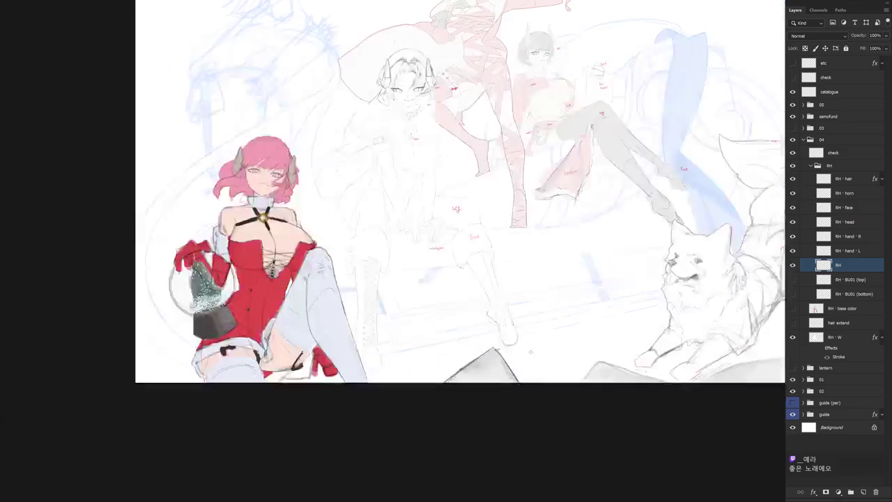